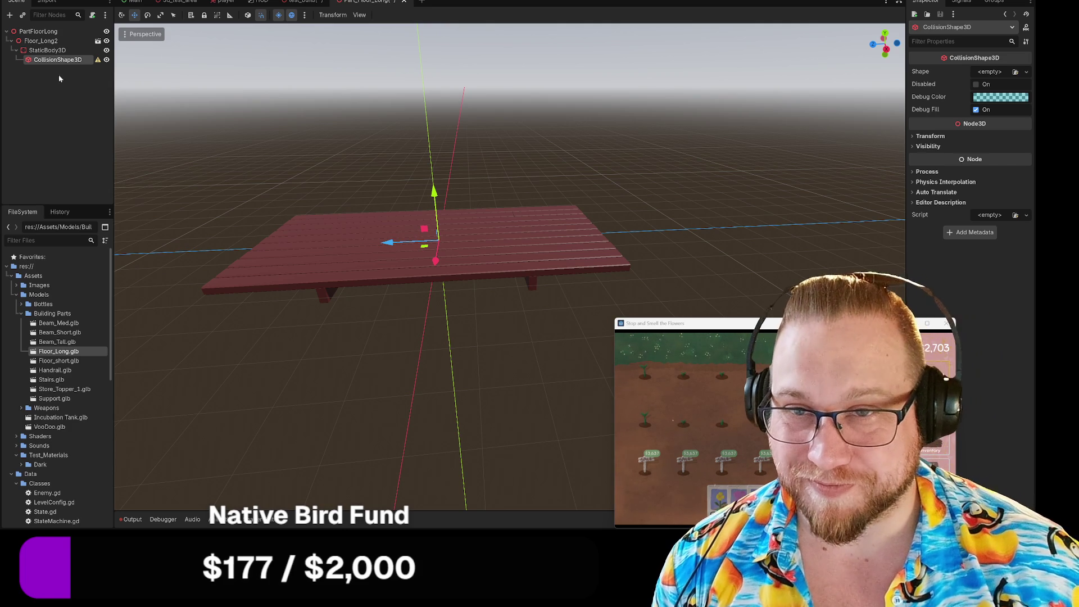
Start renaming the CollisionShape3D node, then cancel and keep its original name
{"action": "right_click", "coordinate": [59, 59]}
{"action": "left_click", "coordinate": [96, 150]}
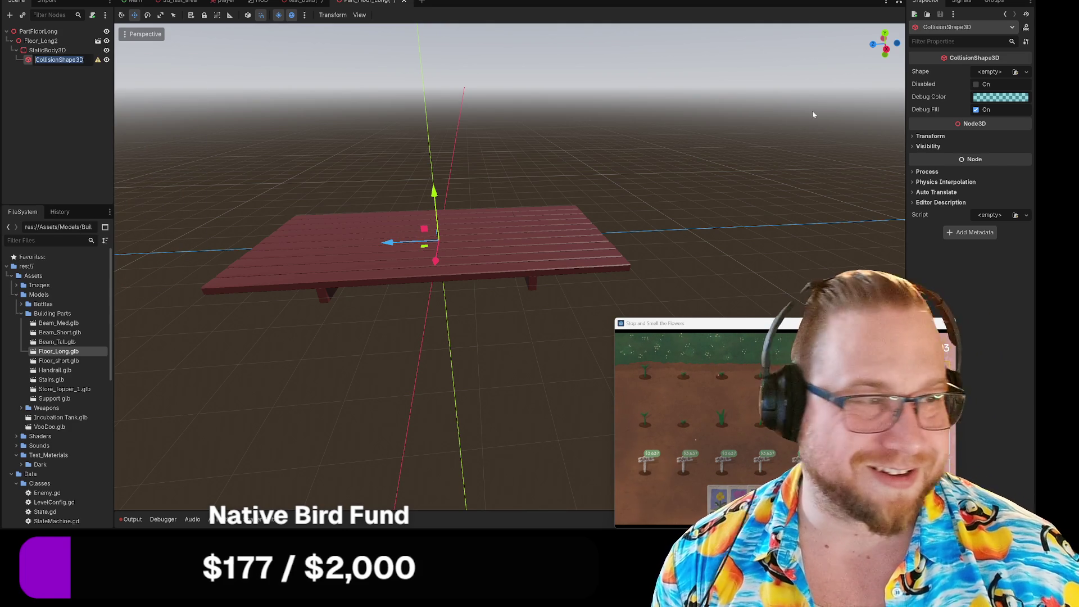
{"action": "key", "text": "Return"}
Give the collision shape a New BoxShape3D after briefly trying a CapsuleShape3D
{"action": "left_click", "coordinate": [988, 72]}
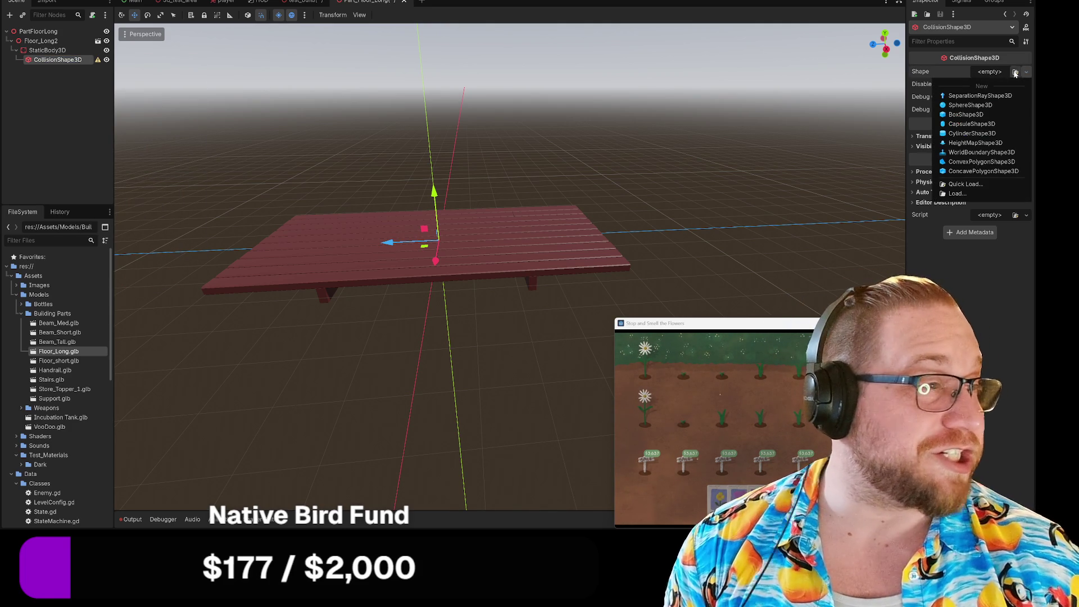
{"action": "left_click", "coordinate": [975, 125]}
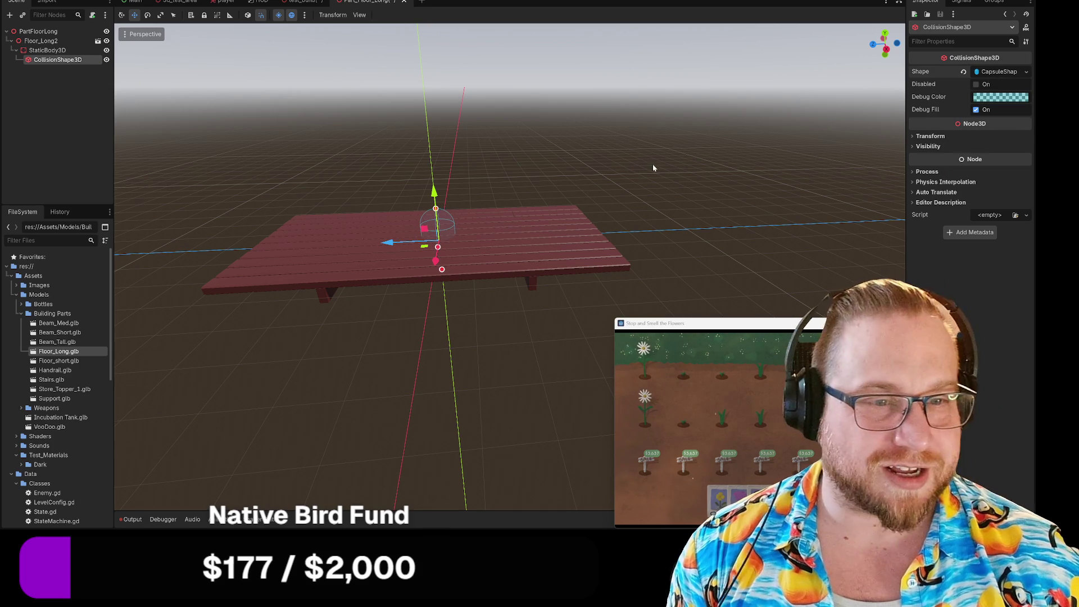
{"action": "left_click", "coordinate": [999, 72]}
{"action": "left_click", "coordinate": [1025, 73]}
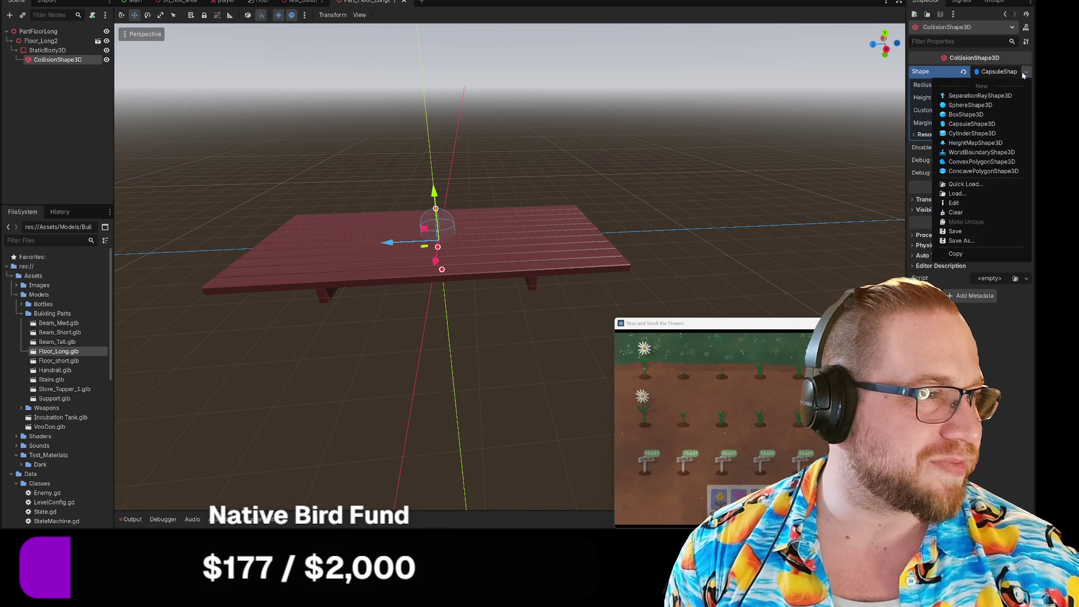
{"action": "left_click", "coordinate": [965, 115]}
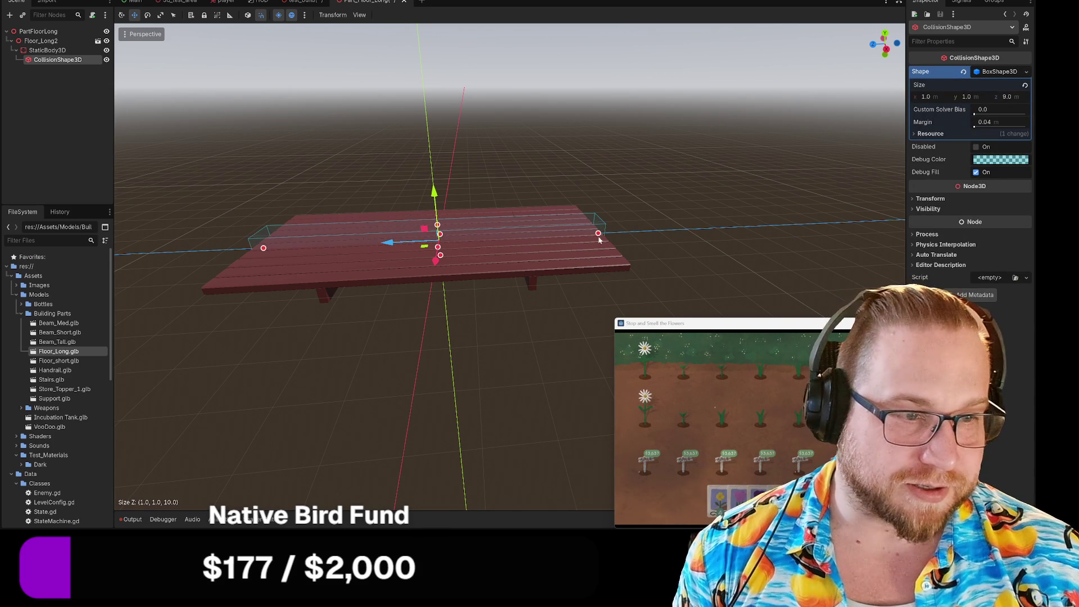
Widen the collision box to 5 m along X and flatten its height to 0.2 m
{"action": "mouse_move", "coordinate": [436, 259]}
{"action": "left_mouse_down"}
{"action": "mouse_move", "coordinate": [433, 326]}
{"action": "mouse_move", "coordinate": [446, 309]}
{"action": "mouse_move", "coordinate": [446, 250]}
{"action": "mouse_move", "coordinate": [448, 305]}
{"action": "mouse_move", "coordinate": [430, 276]}
{"action": "left_mouse_up"}
{"action": "scroll", "coordinate": [446, 287], "scroll_direction": "up", "scroll_amount": 2}
{"action": "mouse_move", "coordinate": [430, 226]}
{"action": "left_mouse_down"}
{"action": "mouse_move", "coordinate": [426, 199]}
{"action": "mouse_move", "coordinate": [433, 255]}
{"action": "mouse_move", "coordinate": [438, 199]}
{"action": "left_mouse_up"}
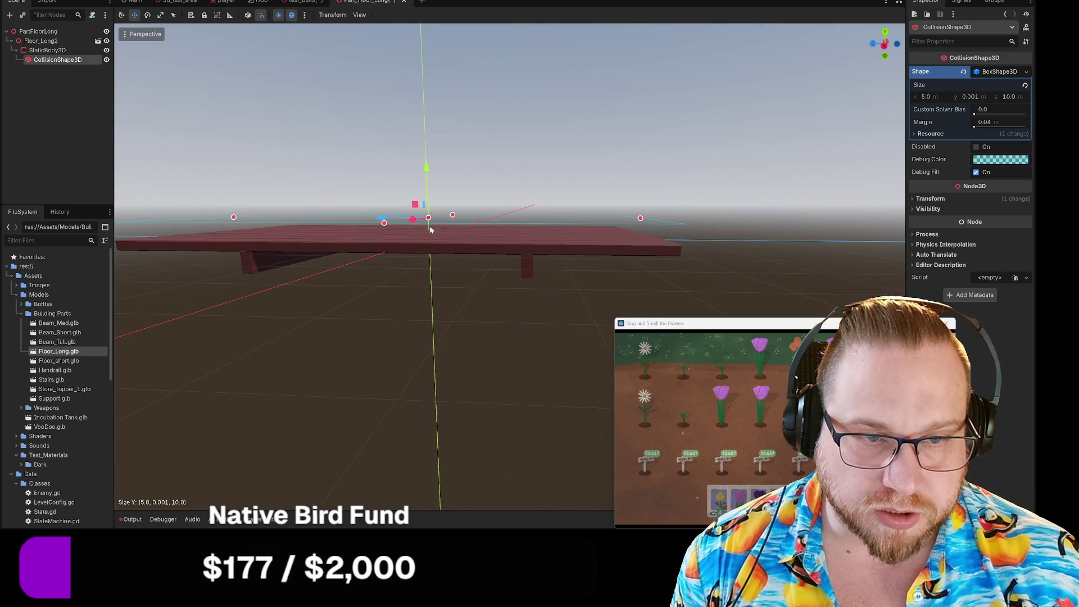
{"action": "left_click_drag", "start_coordinate": [427, 197], "coordinate": [434, 231]}
Trim the collision box length to 9.9 m so it fits the plank, checking from above and below
{"action": "mouse_move", "coordinate": [503, 289]}
{"action": "left_mouse_down"}
{"action": "mouse_move", "coordinate": [448, 296]}
{"action": "mouse_move", "coordinate": [420, 342]}
{"action": "mouse_move", "coordinate": [427, 356]}
{"action": "mouse_move", "coordinate": [426, 325]}
{"action": "left_mouse_up"}
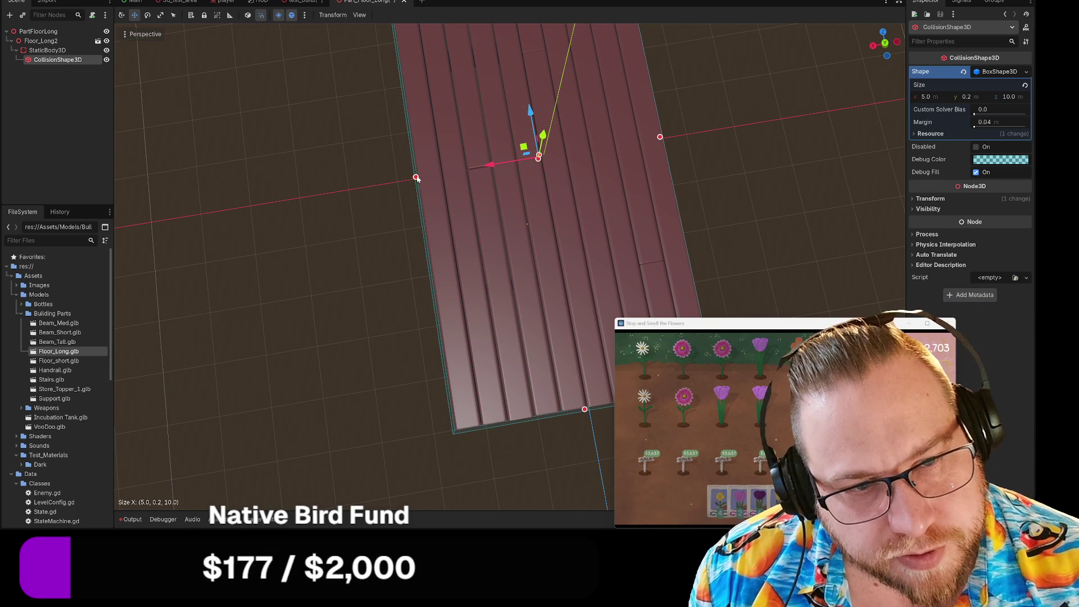
{"action": "mouse_move", "coordinate": [416, 178]}
{"action": "left_mouse_down"}
{"action": "mouse_move", "coordinate": [427, 192]}
{"action": "mouse_move", "coordinate": [592, 171]}
{"action": "left_mouse_up"}
{"action": "left_click_drag", "start_coordinate": [663, 226], "coordinate": [658, 225]}
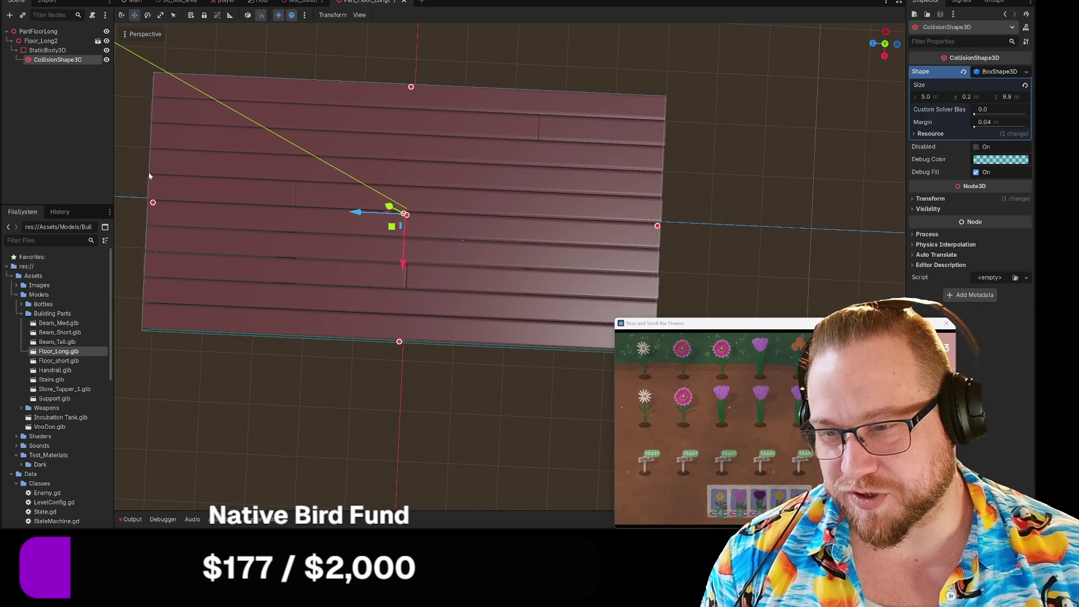
{"action": "mouse_move", "coordinate": [337, 358]}
{"action": "left_mouse_down"}
{"action": "mouse_move", "coordinate": [437, 357]}
{"action": "mouse_move", "coordinate": [394, 279]}
{"action": "mouse_move", "coordinate": [392, 199]}
{"action": "mouse_move", "coordinate": [490, 298]}
{"action": "mouse_move", "coordinate": [467, 286]}
{"action": "mouse_move", "coordinate": [412, 293]}
{"action": "mouse_move", "coordinate": [359, 329]}
{"action": "mouse_move", "coordinate": [288, 333]}
{"action": "mouse_move", "coordinate": [345, 313]}
{"action": "mouse_move", "coordinate": [415, 321]}
{"action": "left_mouse_up"}
{"action": "scroll", "coordinate": [416, 321], "scroll_direction": "down", "scroll_amount": 3}
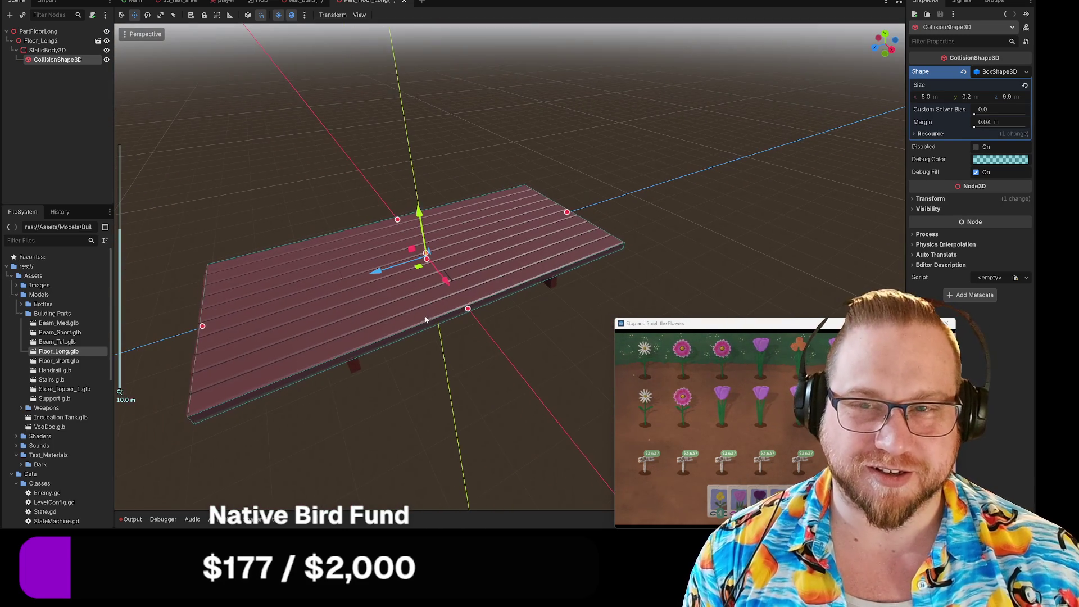
Save Part_Floor_Long and drag an instance of Part_Floor_Long.tscn into the test_build viewport
{"action": "right_click", "coordinate": [388, 2]}
{"action": "left_click", "coordinate": [427, 19]}
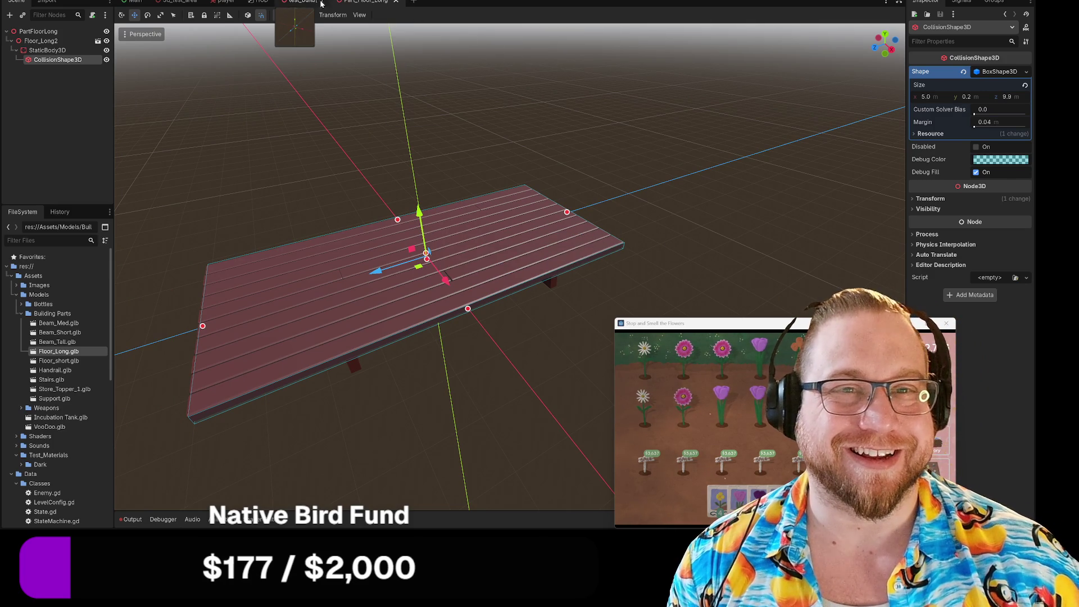
{"action": "left_click", "coordinate": [321, 4]}
{"action": "scroll", "coordinate": [59, 357], "scroll_direction": "down", "scroll_amount": 5}
{"action": "scroll", "coordinate": [59, 357], "scroll_direction": "down", "scroll_amount": 3}
{"action": "mouse_move", "coordinate": [67, 406]}
{"action": "left_mouse_down"}
{"action": "mouse_move", "coordinate": [367, 255]}
{"action": "mouse_move", "coordinate": [402, 255]}
{"action": "mouse_move", "coordinate": [391, 264]}
{"action": "left_mouse_up"}
{"action": "scroll", "coordinate": [363, 271], "scroll_direction": "up", "scroll_amount": 5}
{"action": "scroll", "coordinate": [363, 272], "scroll_direction": "down", "scroll_amount": 5}
{"action": "left_click", "coordinate": [919, 71]}
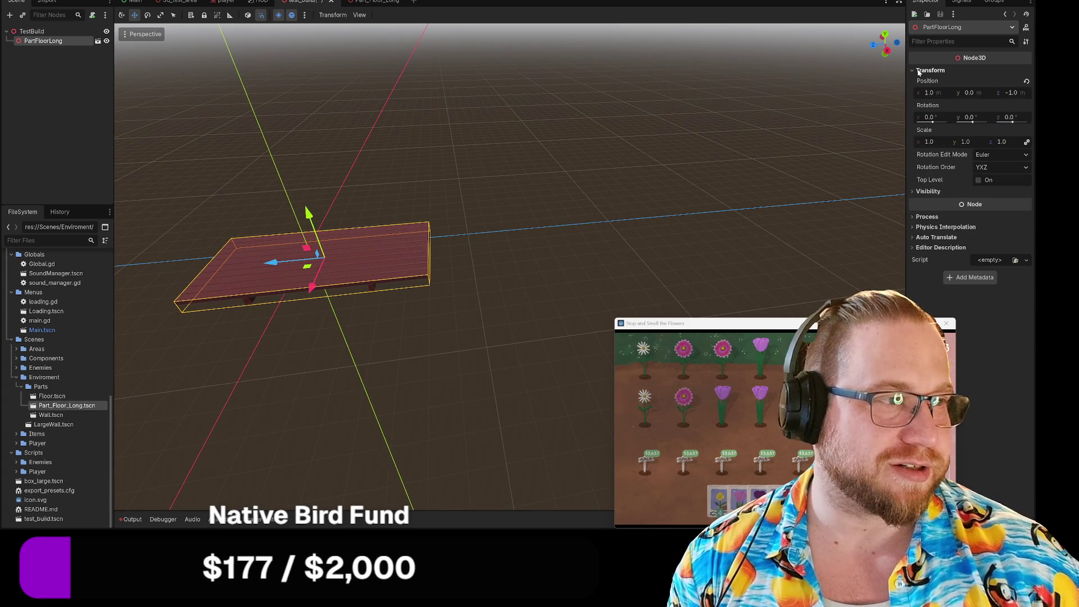
Back in Part_Floor_Long, review the collision box position (0.1, 0.099, 0.05 m), pausing to harvest game flowers
{"action": "left_click", "coordinate": [370, 2]}
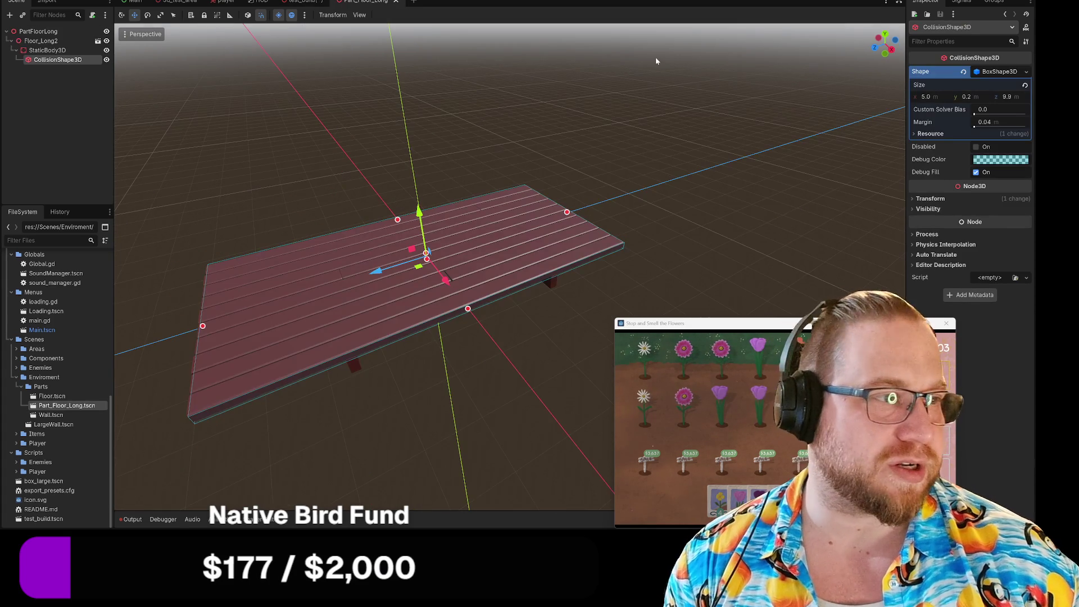
{"action": "left_click", "coordinate": [914, 200]}
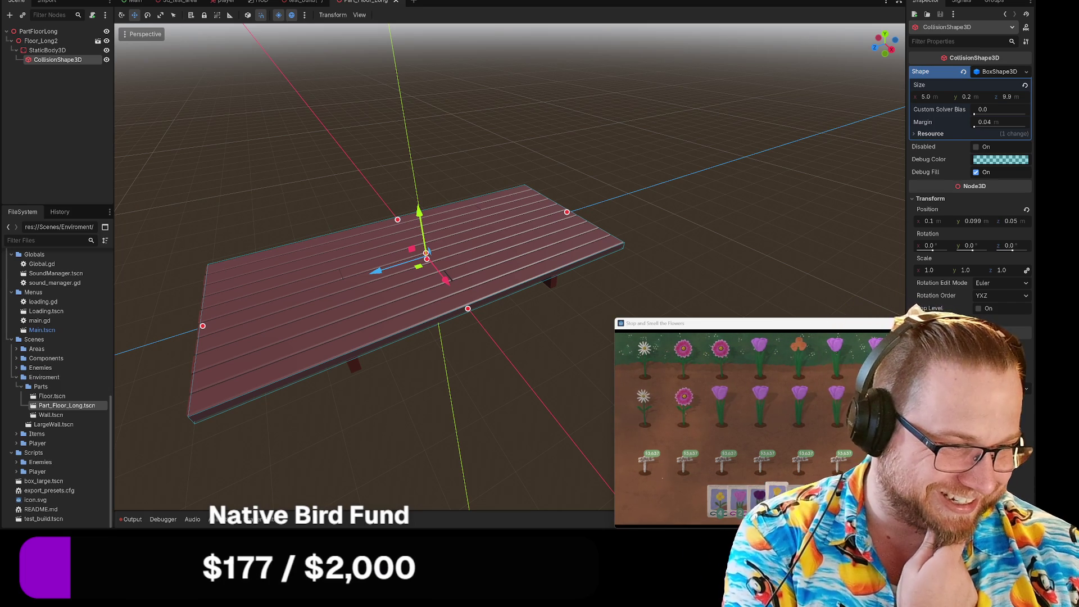
{"action": "key", "text": "3"}
{"action": "left_click", "coordinate": [648, 395]}
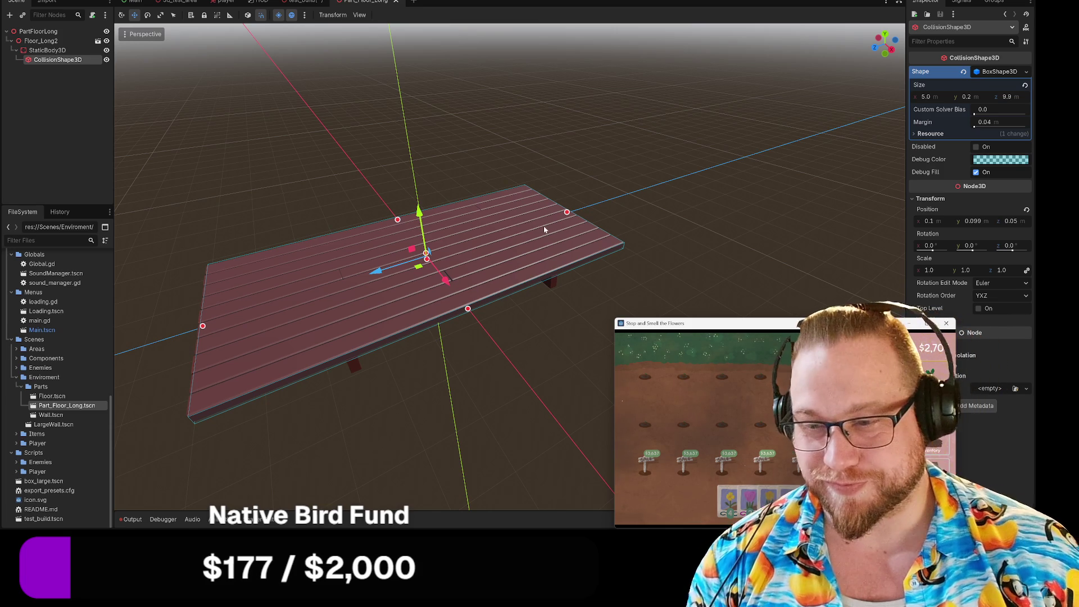
{"action": "mouse_move", "coordinate": [609, 227]}
{"action": "left_mouse_down"}
{"action": "mouse_move", "coordinate": [620, 231]}
{"action": "mouse_move", "coordinate": [453, 249]}
{"action": "left_mouse_up"}
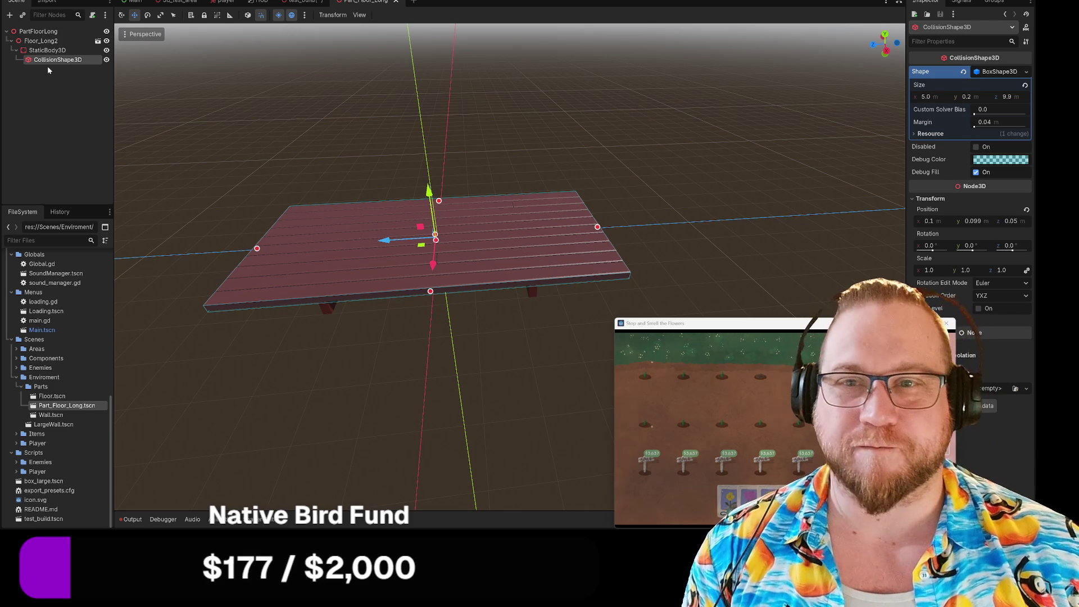
{"action": "right_click", "coordinate": [69, 388]}
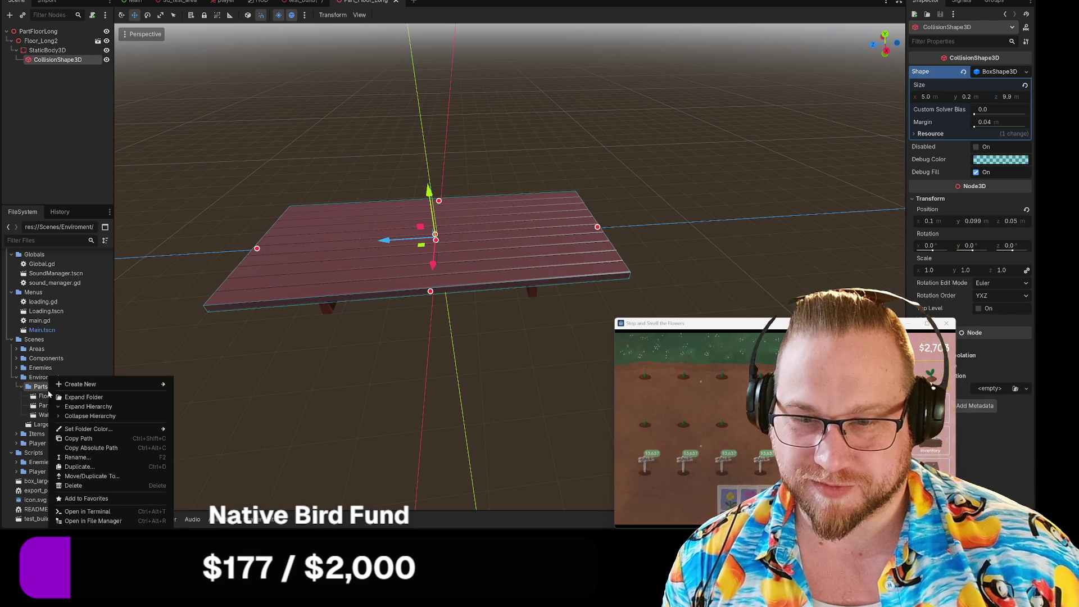
Add a new 3D scene named Part_Floor_Short via Create New > Scene in the Parts folder
{"action": "mouse_move", "coordinate": [112, 384]}
{"action": "left_click", "coordinate": [198, 393]}
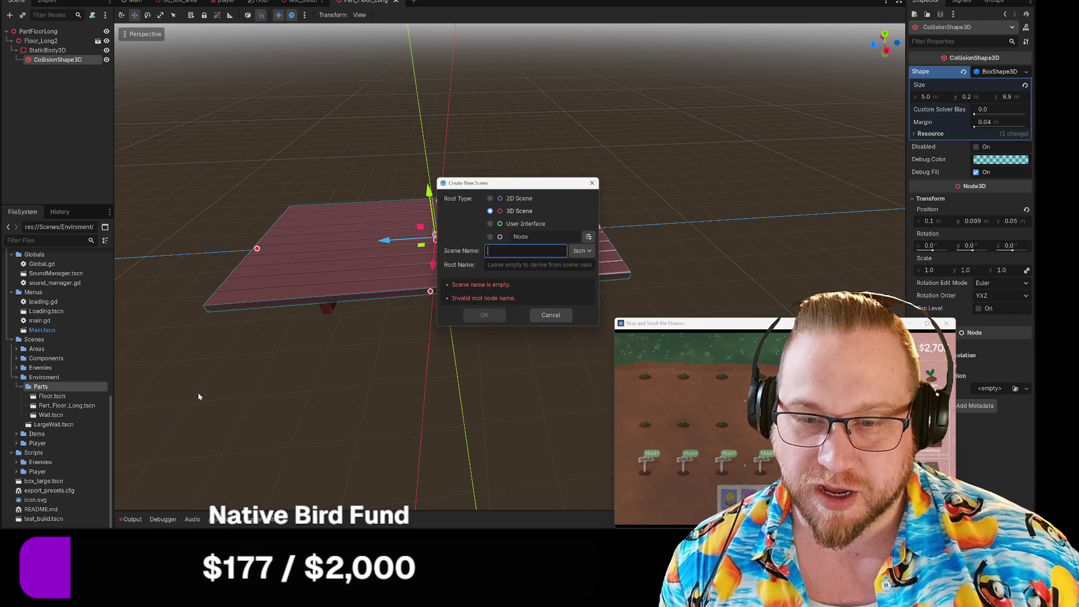
{"action": "type", "text": "Part_"}
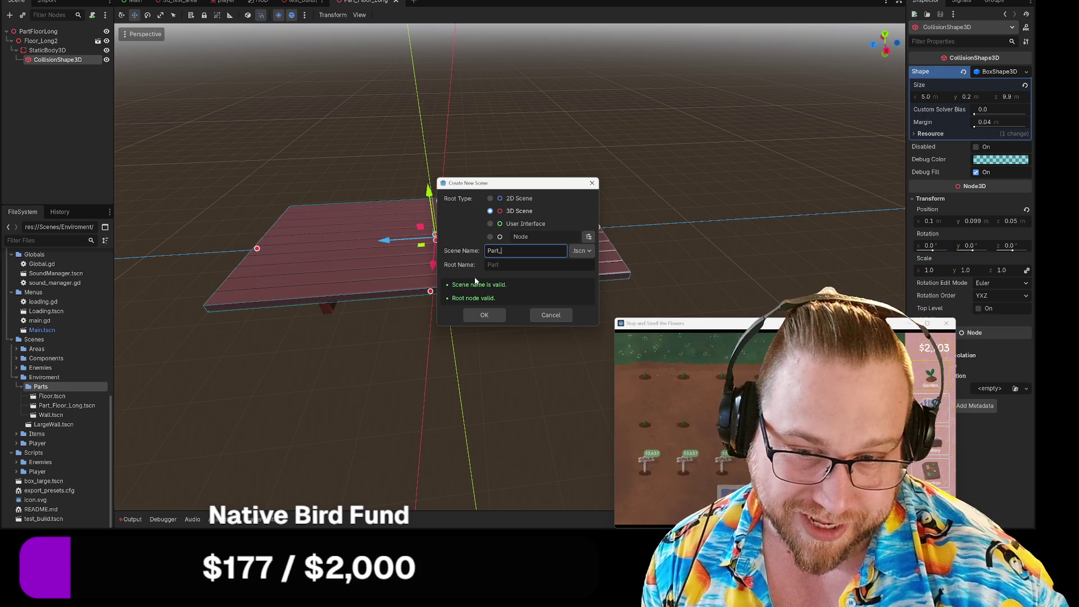
{"action": "type", "text": "Flo"}
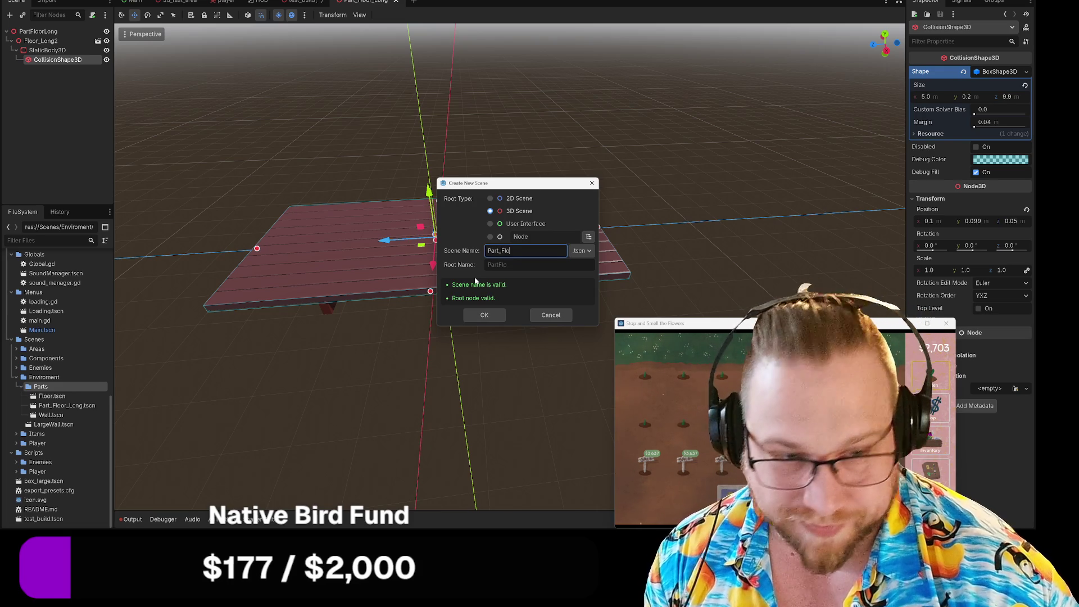
{"action": "type", "text": "or_Short"}
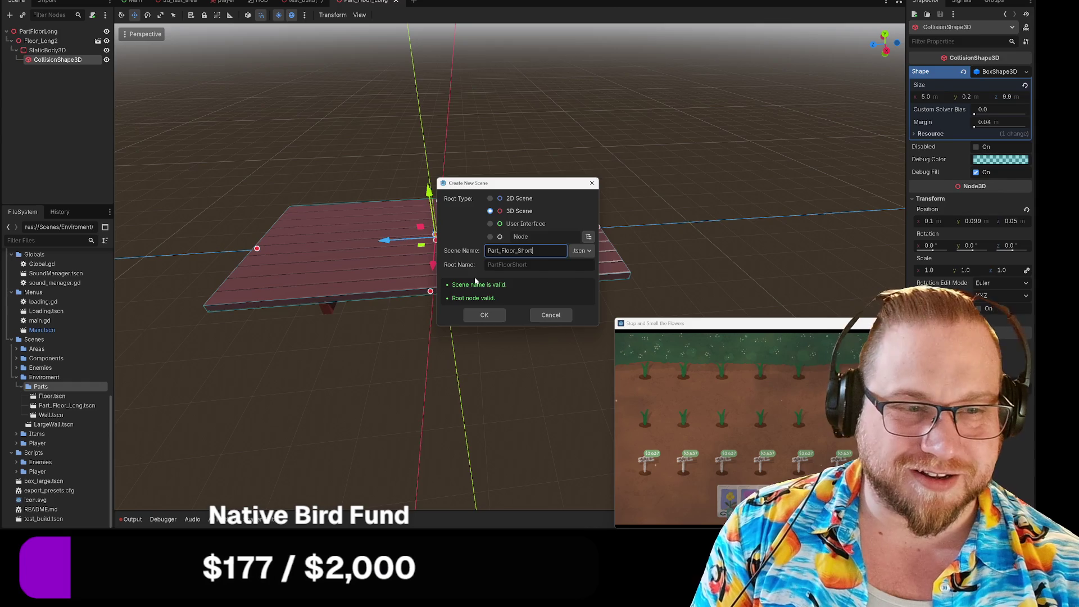
{"action": "key", "text": "Return"}
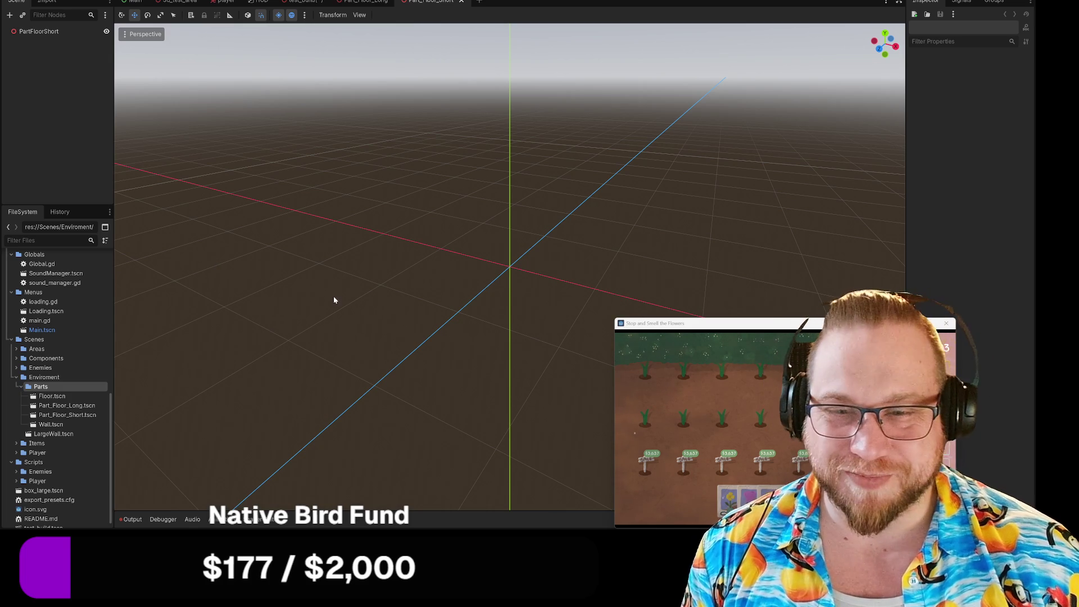
Drag Floor_short.glb from Assets/Models/Building Parts onto the PartFloorShort root node
{"action": "scroll", "coordinate": [57, 312], "scroll_direction": "down", "scroll_amount": 1}
{"action": "scroll", "coordinate": [57, 312], "scroll_direction": "up", "scroll_amount": 10}
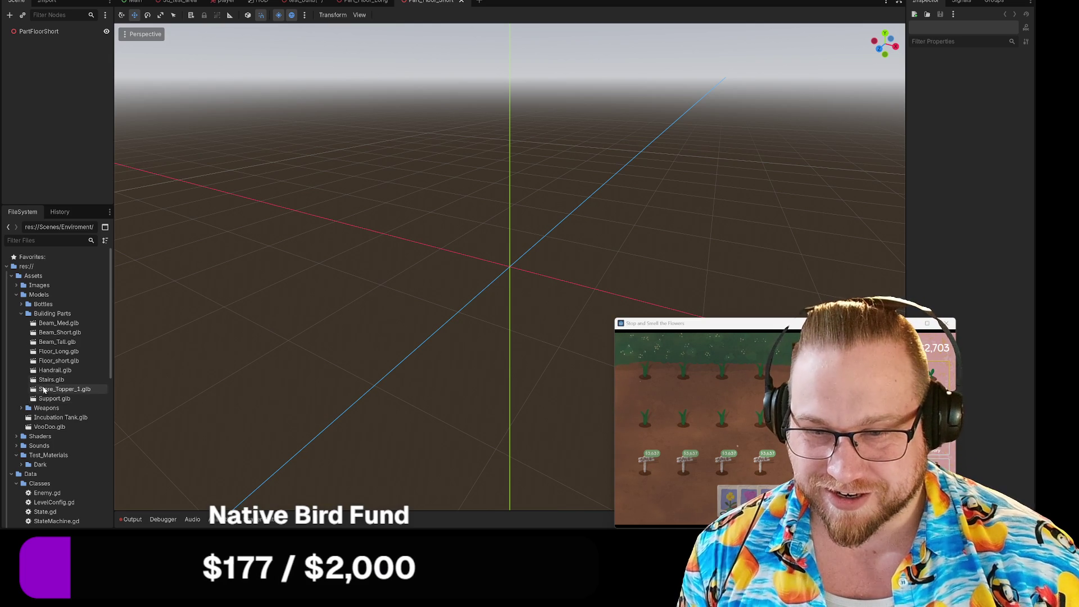
{"action": "mouse_move", "coordinate": [47, 366]}
{"action": "left_mouse_down"}
{"action": "mouse_move", "coordinate": [45, 12]}
{"action": "mouse_move", "coordinate": [44, 33]}
{"action": "left_mouse_up"}
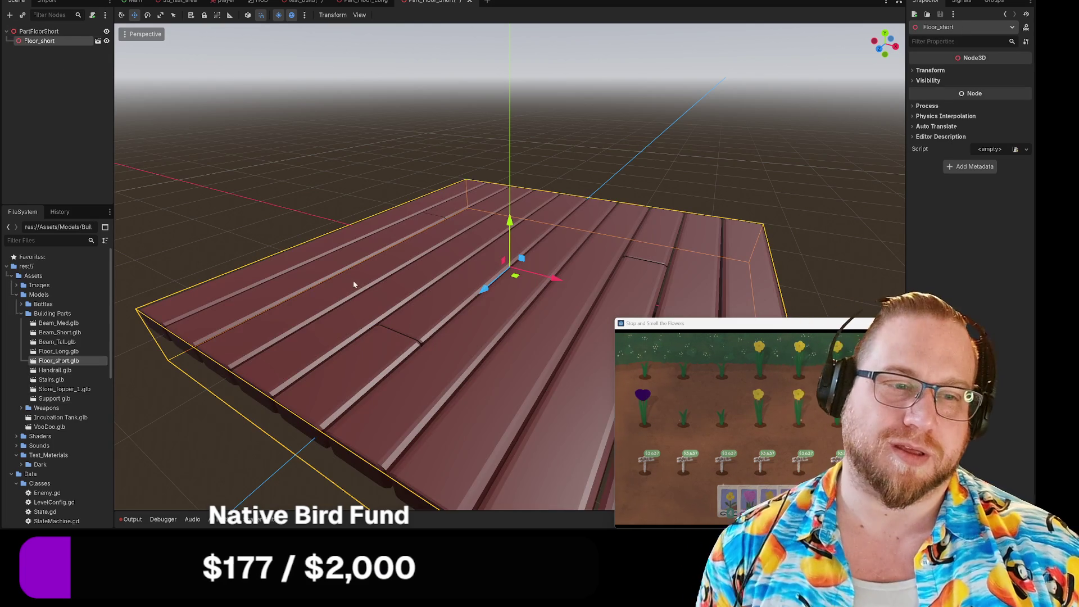
{"action": "scroll", "coordinate": [362, 285], "scroll_direction": "down", "scroll_amount": 4}
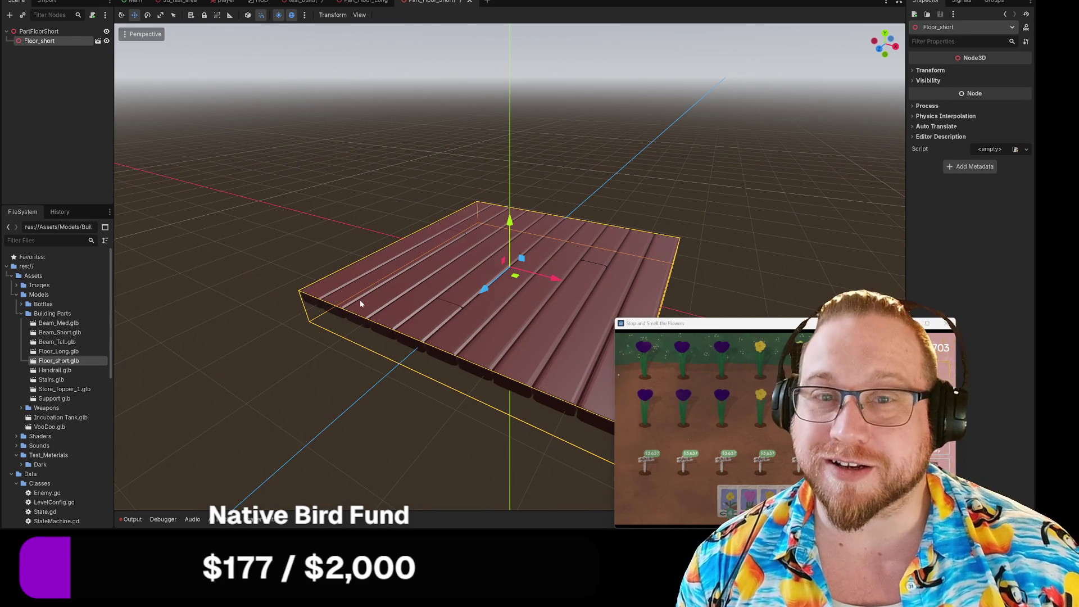
{"action": "mouse_move", "coordinate": [477, 347]}
{"action": "left_mouse_down"}
{"action": "mouse_move", "coordinate": [394, 364]}
{"action": "mouse_move", "coordinate": [416, 360]}
{"action": "mouse_move", "coordinate": [427, 329]}
{"action": "mouse_move", "coordinate": [389, 338]}
{"action": "left_mouse_up"}
{"action": "right_click", "coordinate": [47, 43]}
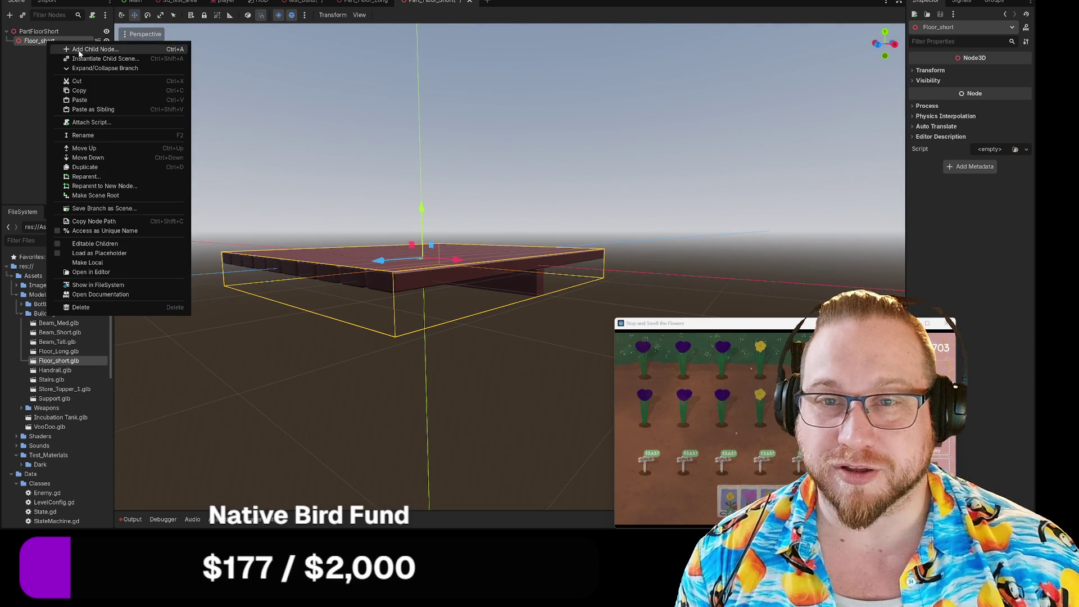
Add a StaticBody3D with a CollisionShape3D under Floor_short and give it a BoxShape3D
{"action": "left_click", "coordinate": [64, 50]}
{"action": "double_click", "coordinate": [363, 279]}
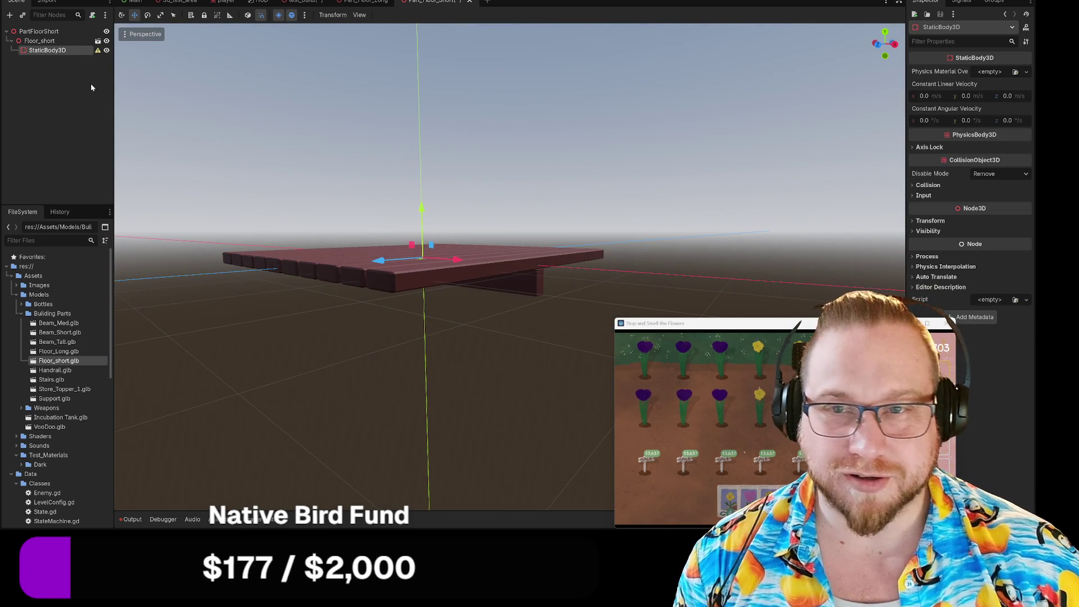
{"action": "right_click", "coordinate": [42, 53]}
{"action": "left_click", "coordinate": [74, 61]}
{"action": "double_click", "coordinate": [370, 280]}
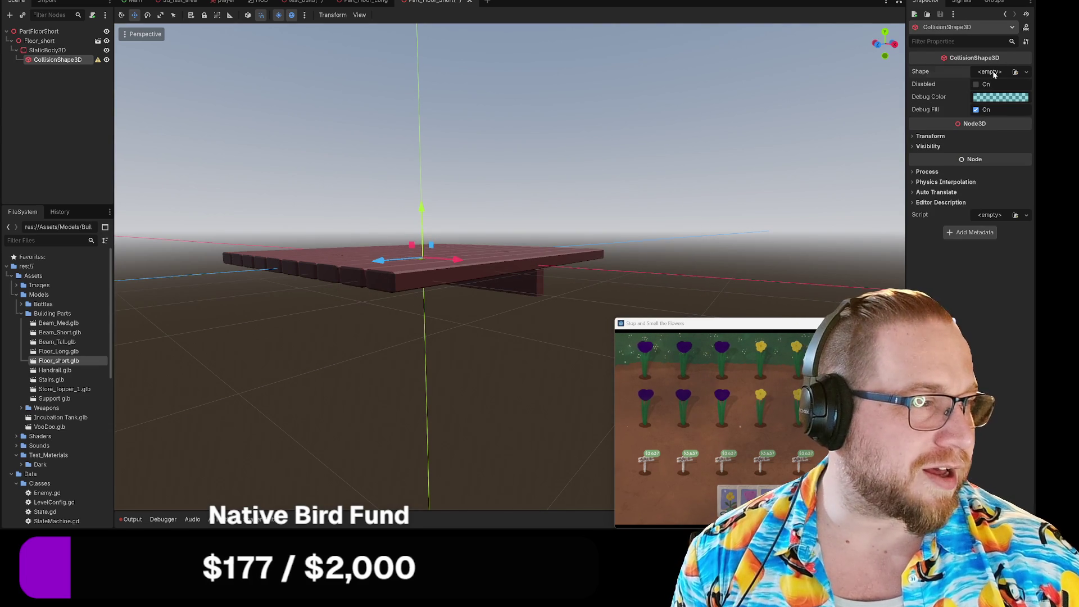
{"action": "left_click", "coordinate": [994, 73]}
{"action": "left_click", "coordinate": [973, 118]}
Stretch the collision box across the floor's width, settling on 5.0
{"action": "left_click_drag", "start_coordinate": [574, 207], "coordinate": [619, 248]}
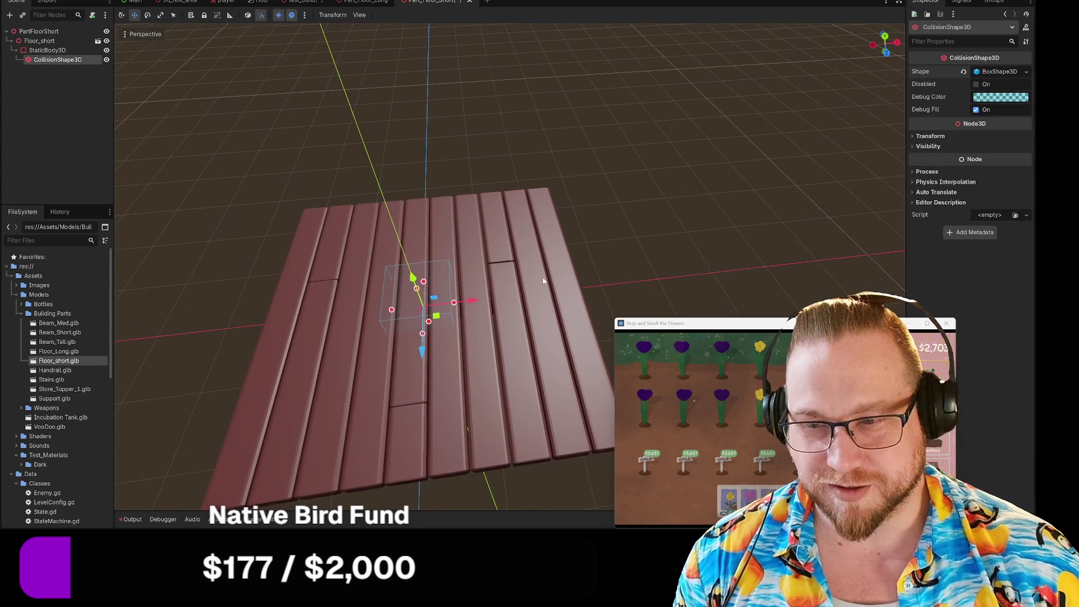
{"action": "scroll", "coordinate": [543, 286], "scroll_direction": "down", "scroll_amount": 4}
{"action": "mouse_move", "coordinate": [569, 223]}
{"action": "left_mouse_down"}
{"action": "mouse_move", "coordinate": [543, 224]}
{"action": "mouse_move", "coordinate": [569, 242]}
{"action": "mouse_move", "coordinate": [559, 238]}
{"action": "left_mouse_up"}
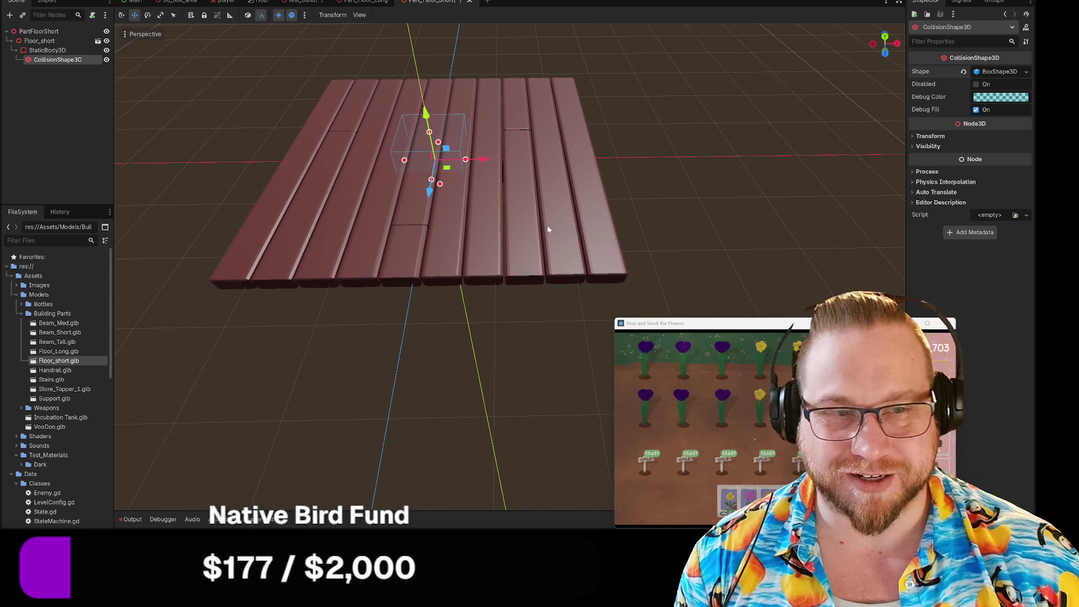
{"action": "left_click_drag", "start_coordinate": [466, 161], "coordinate": [587, 172]}
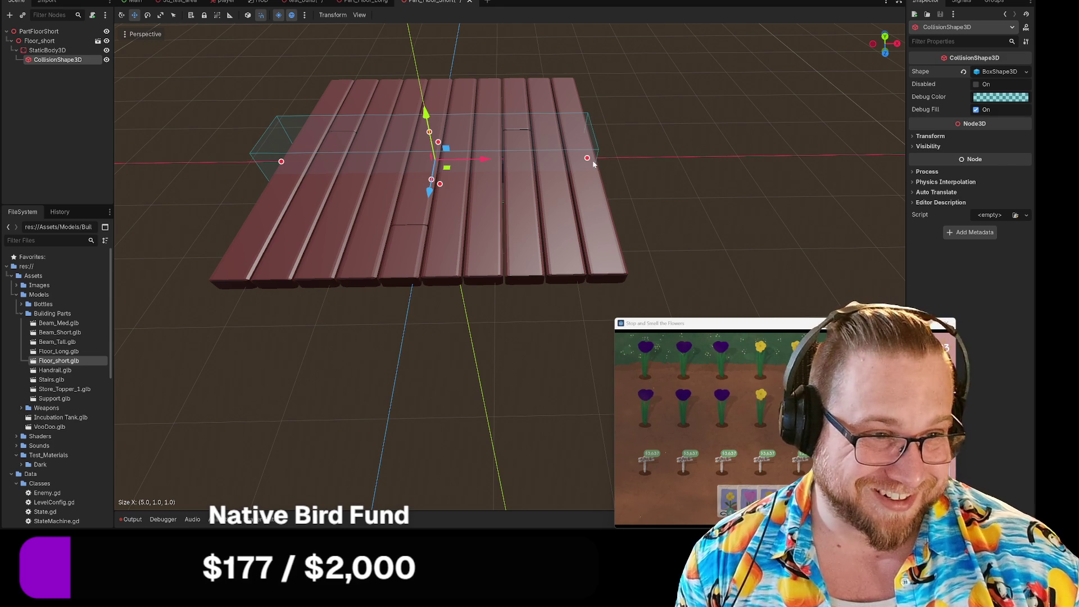
{"action": "left_click_drag", "start_coordinate": [587, 158], "coordinate": [594, 160]}
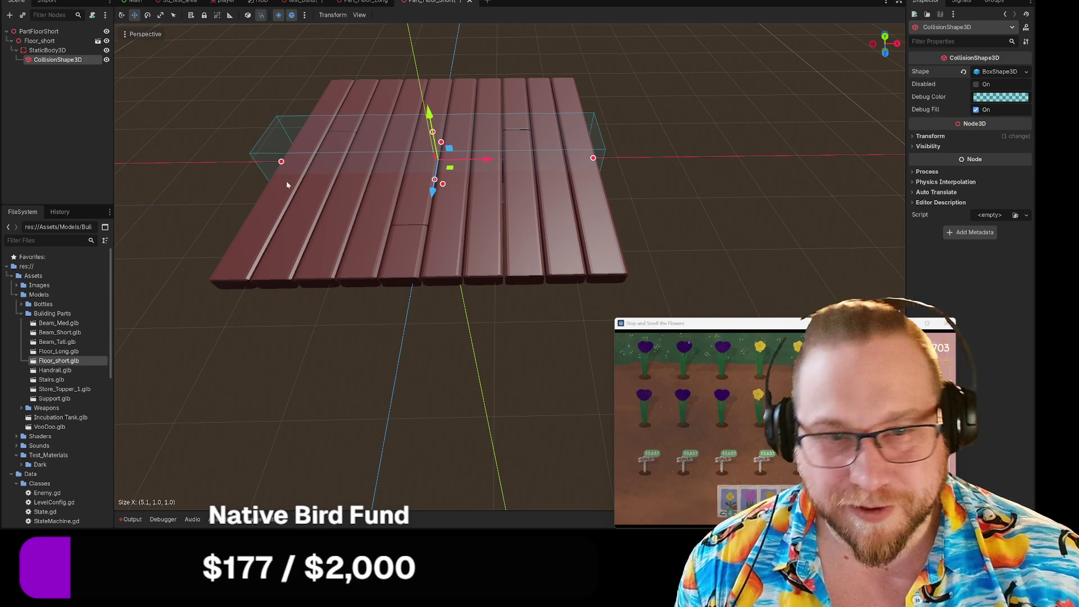
{"action": "mouse_move", "coordinate": [282, 162]}
{"action": "left_mouse_down"}
{"action": "mouse_move", "coordinate": [303, 183]}
{"action": "mouse_move", "coordinate": [328, 173]}
{"action": "mouse_move", "coordinate": [248, 171]}
{"action": "mouse_move", "coordinate": [285, 196]}
{"action": "mouse_move", "coordinate": [176, 195]}
{"action": "mouse_move", "coordinate": [308, 175]}
{"action": "left_mouse_up"}
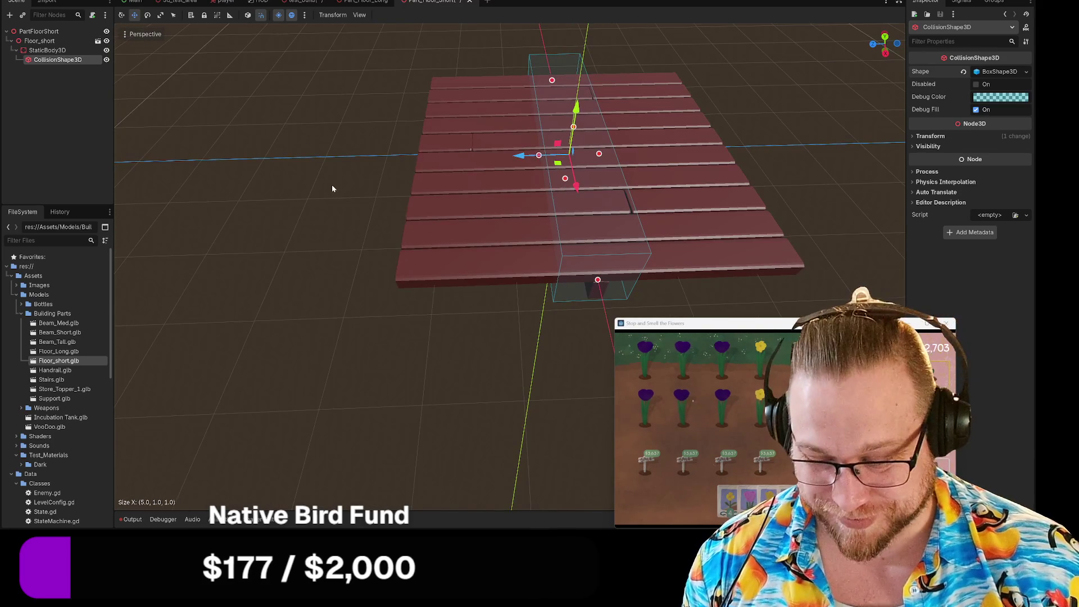
Extend the collision box over the floor's full 5.0 depth and check it from several angles
{"action": "mouse_move", "coordinate": [599, 154]}
{"action": "left_mouse_down"}
{"action": "mouse_move", "coordinate": [726, 157]}
{"action": "mouse_move", "coordinate": [643, 192]}
{"action": "mouse_move", "coordinate": [653, 179]}
{"action": "mouse_move", "coordinate": [599, 173]}
{"action": "mouse_move", "coordinate": [754, 195]}
{"action": "left_mouse_up"}
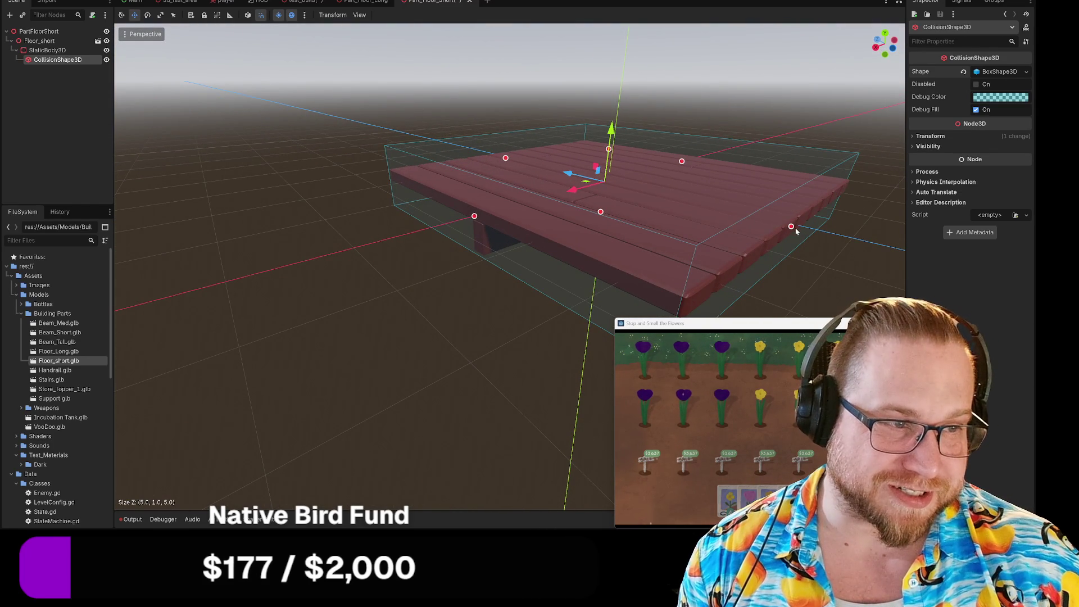
{"action": "mouse_move", "coordinate": [622, 221]}
{"action": "left_mouse_down"}
{"action": "mouse_move", "coordinate": [686, 225]}
{"action": "mouse_move", "coordinate": [502, 215]}
{"action": "left_mouse_up"}
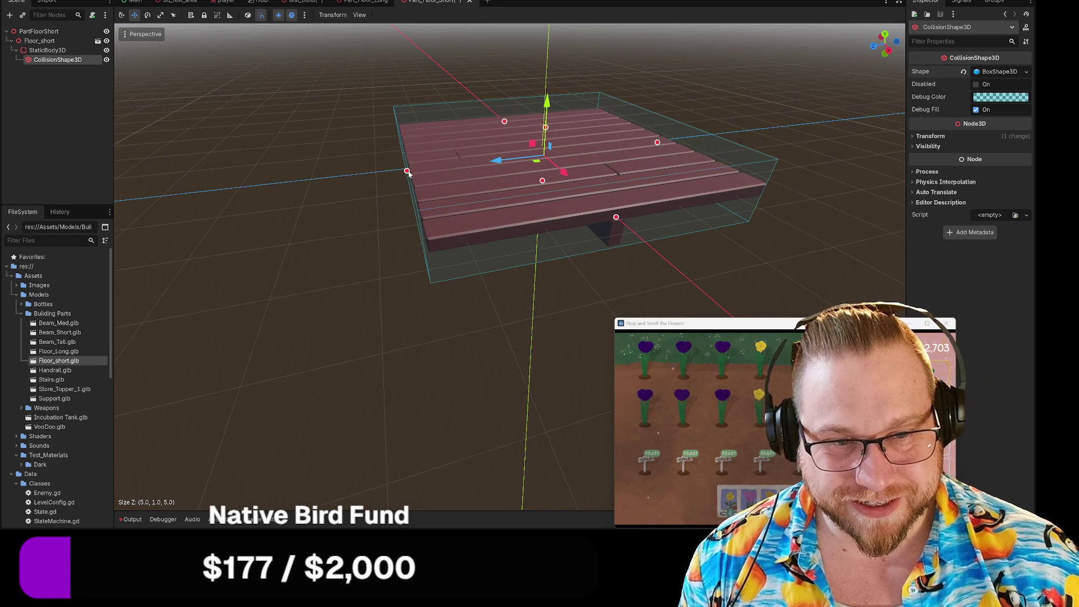
{"action": "left_click_drag", "start_coordinate": [409, 174], "coordinate": [411, 236]}
{"action": "scroll", "coordinate": [410, 236], "scroll_direction": "up", "scroll_amount": 5}
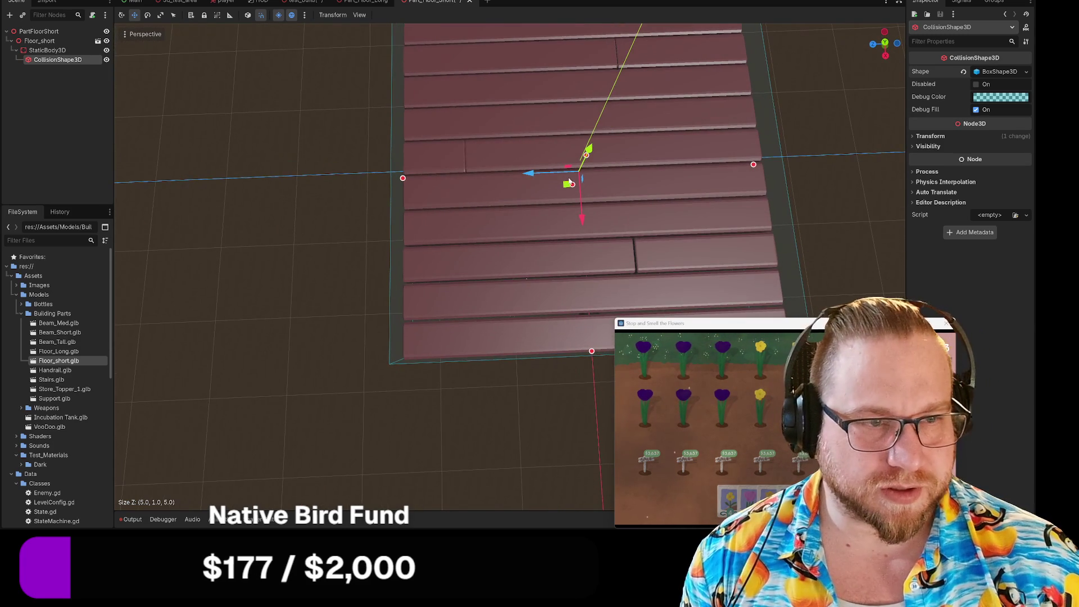
{"action": "mouse_move", "coordinate": [533, 175]}
{"action": "left_mouse_down"}
{"action": "mouse_move", "coordinate": [517, 138]}
{"action": "mouse_move", "coordinate": [517, 163]}
{"action": "mouse_move", "coordinate": [439, 164]}
{"action": "mouse_move", "coordinate": [514, 163]}
{"action": "left_mouse_up"}
{"action": "scroll", "coordinate": [533, 175], "scroll_direction": "down", "scroll_amount": 5}
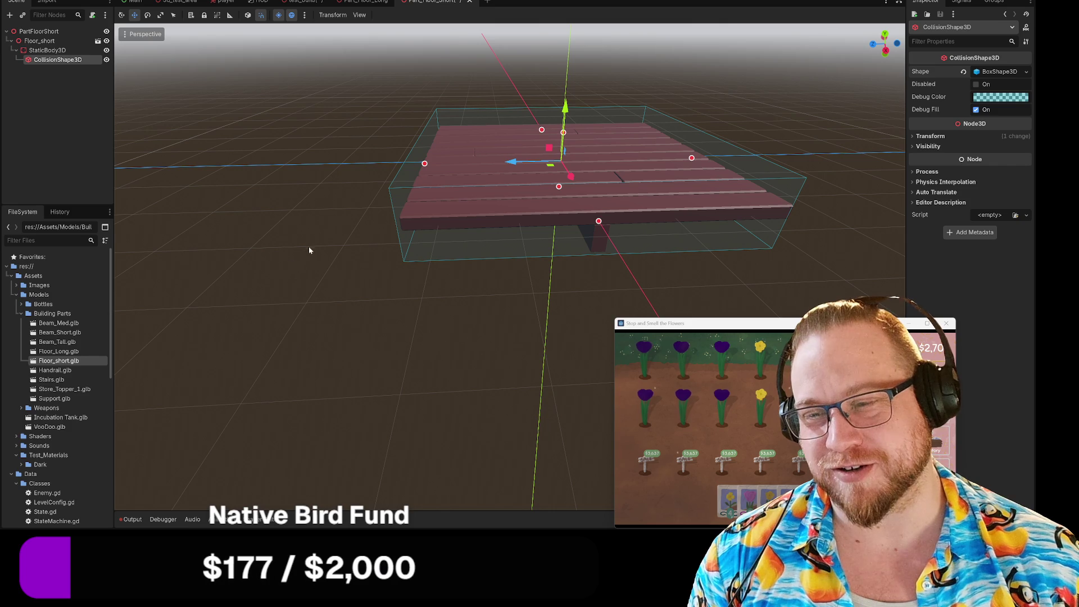
{"action": "mouse_move", "coordinate": [290, 264]}
{"action": "left_mouse_down"}
{"action": "mouse_move", "coordinate": [388, 315]}
{"action": "mouse_move", "coordinate": [477, 315]}
{"action": "mouse_move", "coordinate": [414, 301]}
{"action": "mouse_move", "coordinate": [486, 148]}
{"action": "mouse_move", "coordinate": [512, 254]}
{"action": "mouse_move", "coordinate": [478, 202]}
{"action": "mouse_move", "coordinate": [474, 180]}
{"action": "mouse_move", "coordinate": [525, 250]}
{"action": "mouse_move", "coordinate": [482, 262]}
{"action": "mouse_move", "coordinate": [458, 241]}
{"action": "mouse_move", "coordinate": [433, 272]}
{"action": "mouse_move", "coordinate": [528, 256]}
{"action": "left_mouse_up"}
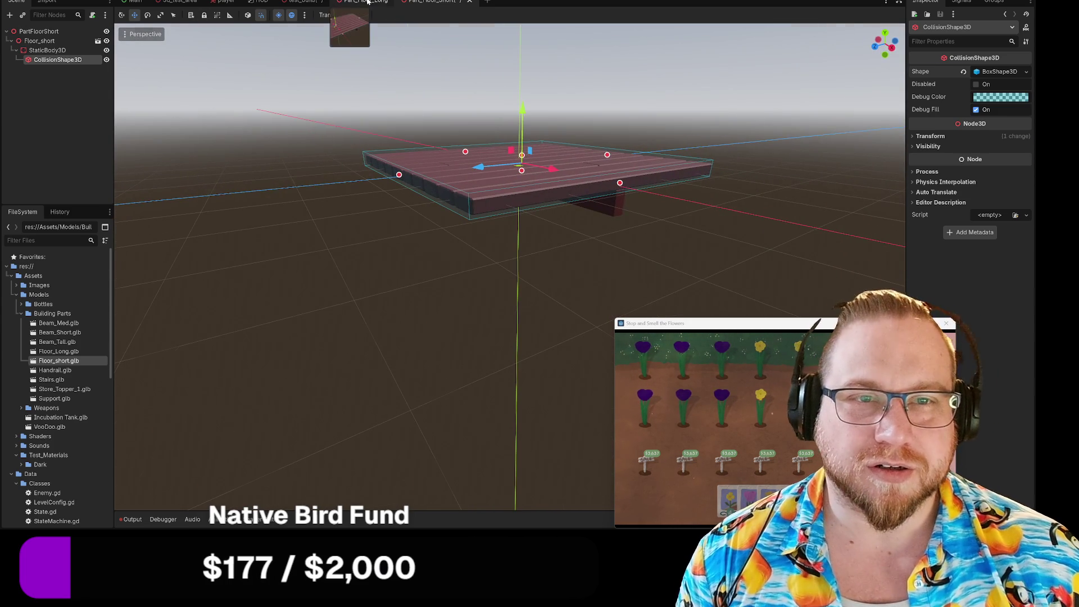
Reopen Part_Floor_Long and inspect its 5.0 × 0.2 × 9.9 m collision box from low and edge-on views
{"action": "left_click", "coordinate": [365, 2]}
{"action": "mouse_move", "coordinate": [427, 268]}
{"action": "left_mouse_down"}
{"action": "mouse_move", "coordinate": [467, 235]}
{"action": "mouse_move", "coordinate": [517, 231]}
{"action": "mouse_move", "coordinate": [355, 250]}
{"action": "mouse_move", "coordinate": [330, 234]}
{"action": "mouse_move", "coordinate": [385, 263]}
{"action": "mouse_move", "coordinate": [388, 252]}
{"action": "mouse_move", "coordinate": [360, 236]}
{"action": "left_mouse_up"}
{"action": "scroll", "coordinate": [318, 211], "scroll_direction": "up", "scroll_amount": 4}
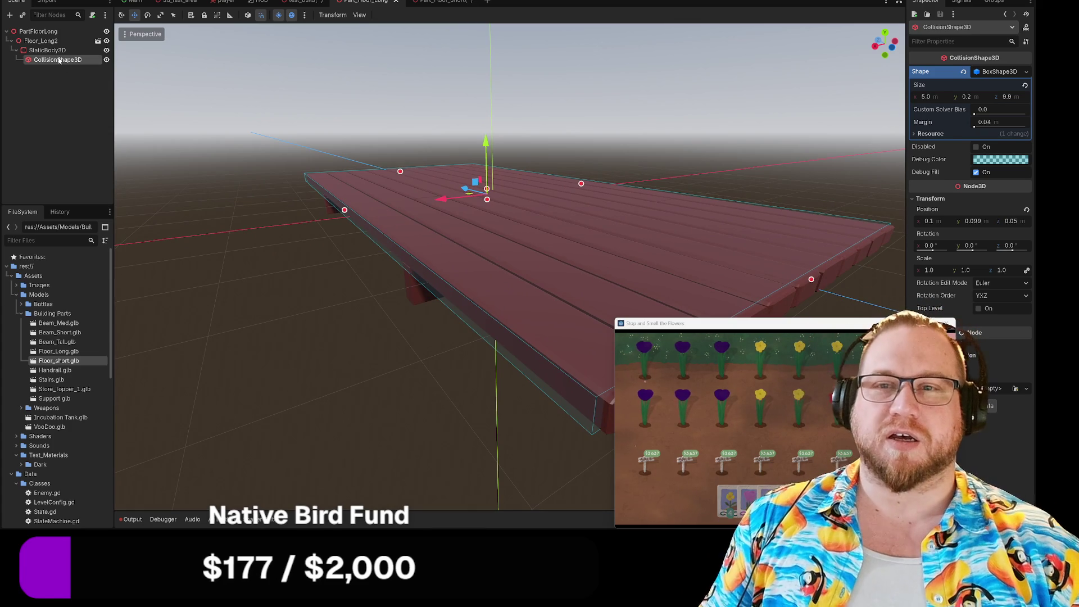
{"action": "mouse_move", "coordinate": [54, 65]}
{"action": "left_mouse_down"}
{"action": "mouse_move", "coordinate": [42, 39]}
{"action": "mouse_move", "coordinate": [47, 50]}
{"action": "left_mouse_up"}
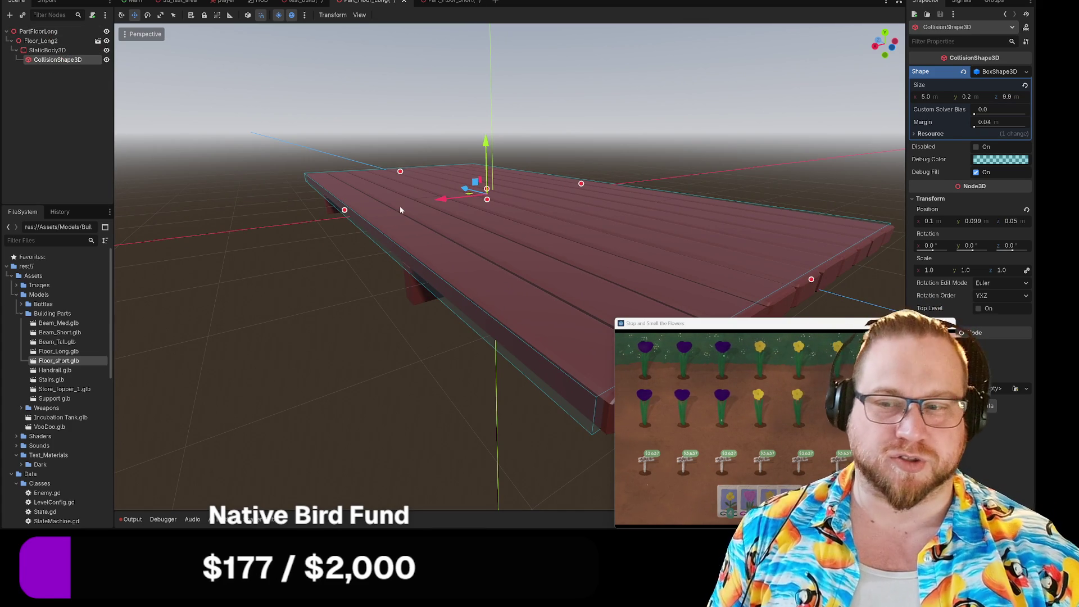
{"action": "mouse_move", "coordinate": [343, 291]}
{"action": "left_mouse_down"}
{"action": "mouse_move", "coordinate": [309, 265]}
{"action": "mouse_move", "coordinate": [325, 289]}
{"action": "mouse_move", "coordinate": [275, 236]}
{"action": "mouse_move", "coordinate": [304, 264]}
{"action": "mouse_move", "coordinate": [291, 258]}
{"action": "left_mouse_up"}
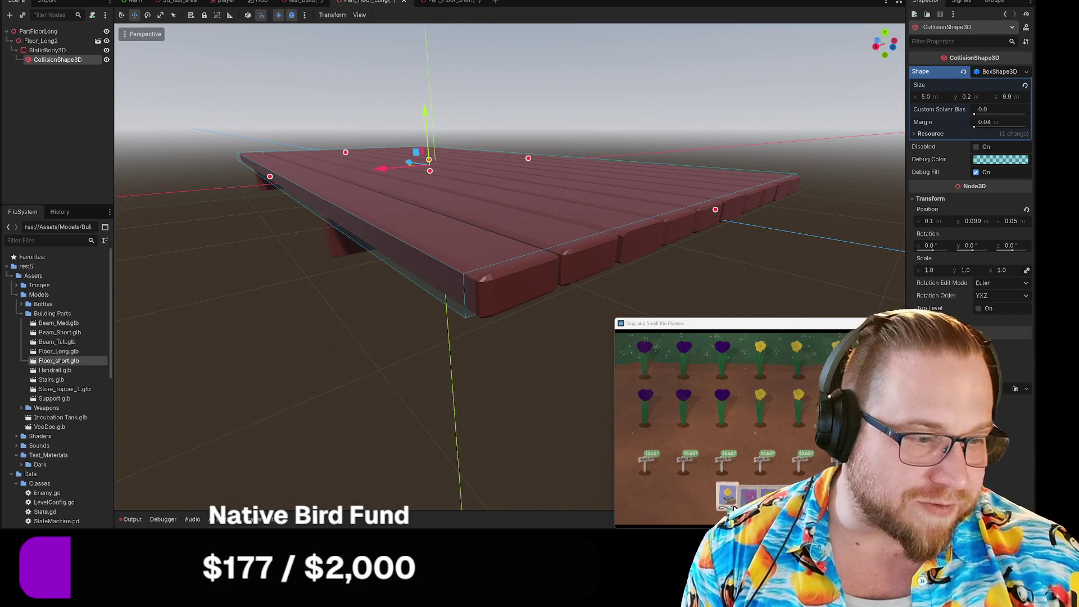
{"action": "mouse_move", "coordinate": [692, 417]}
{"action": "left_mouse_down"}
{"action": "mouse_move", "coordinate": [652, 430]}
{"action": "mouse_move", "coordinate": [700, 382]}
{"action": "mouse_move", "coordinate": [738, 503]}
{"action": "mouse_move", "coordinate": [723, 457]}
{"action": "mouse_move", "coordinate": [734, 373]}
{"action": "mouse_move", "coordinate": [742, 447]}
{"action": "mouse_move", "coordinate": [770, 381]}
{"action": "mouse_move", "coordinate": [774, 454]}
{"action": "left_mouse_up"}
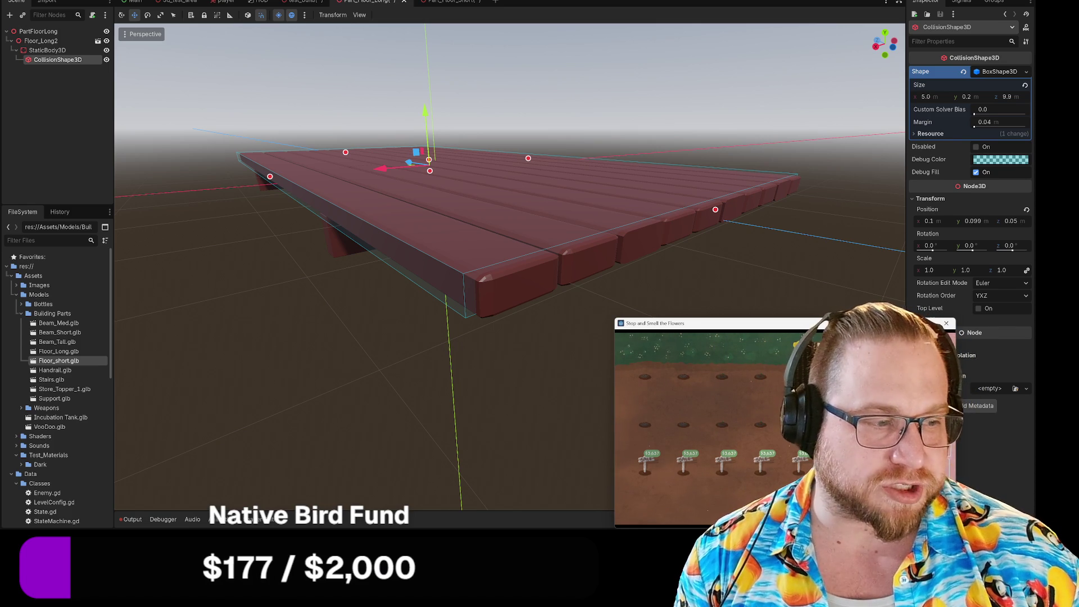
{"action": "mouse_move", "coordinate": [798, 323]}
{"action": "left_mouse_down"}
{"action": "mouse_move", "coordinate": [477, 183]}
{"action": "mouse_move", "coordinate": [280, 33]}
{"action": "mouse_move", "coordinate": [217, 3]}
{"action": "left_mouse_up"}
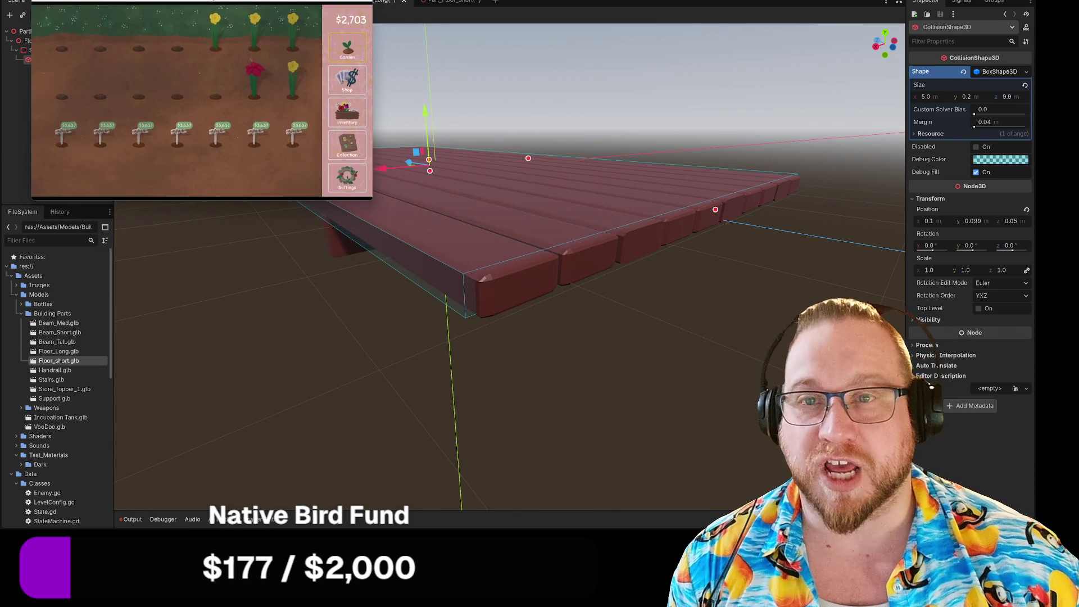
Enlarge the game window, open Inventory, and harvest seeds from honeywort, pink aster and oriental poppy
{"action": "left_click_drag", "start_coordinate": [372, 192], "coordinate": [770, 431]}
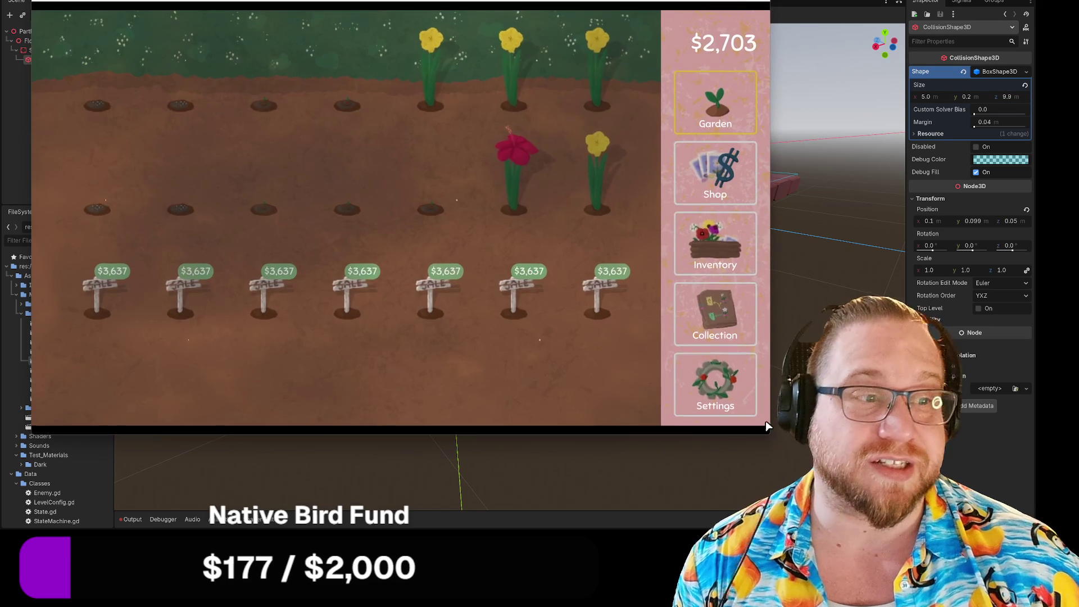
{"action": "left_click", "coordinate": [712, 243]}
{"action": "mouse_move", "coordinate": [484, 222]}
{"action": "left_mouse_down"}
{"action": "mouse_move", "coordinate": [146, 87]}
{"action": "mouse_move", "coordinate": [164, 100]}
{"action": "left_mouse_up"}
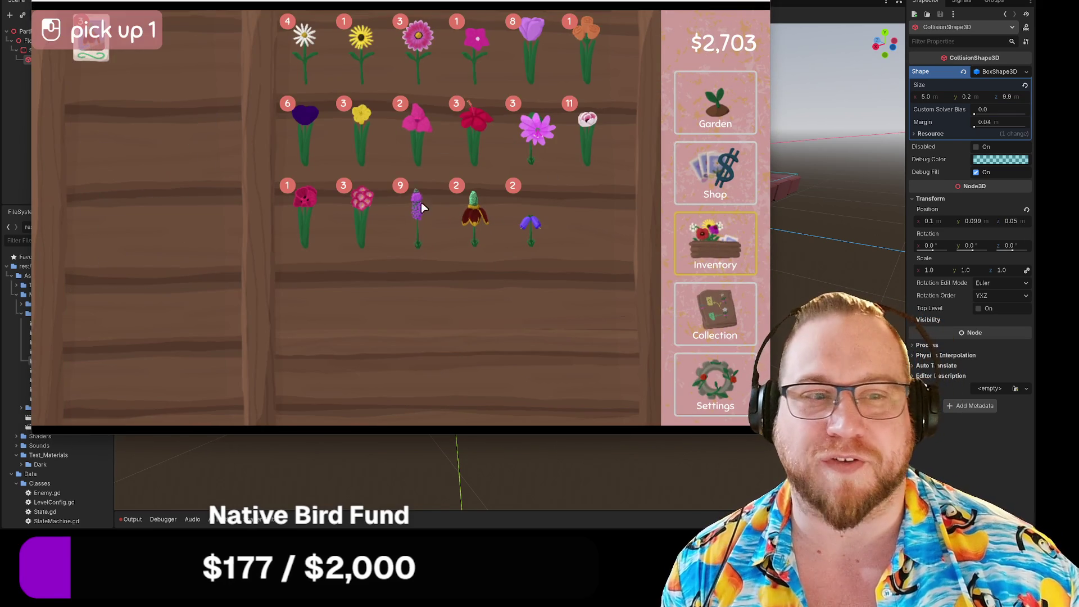
{"action": "mouse_move", "coordinate": [531, 248]}
{"action": "left_mouse_down"}
{"action": "mouse_move", "coordinate": [142, 123]}
{"action": "mouse_move", "coordinate": [136, 80]}
{"action": "left_mouse_up"}
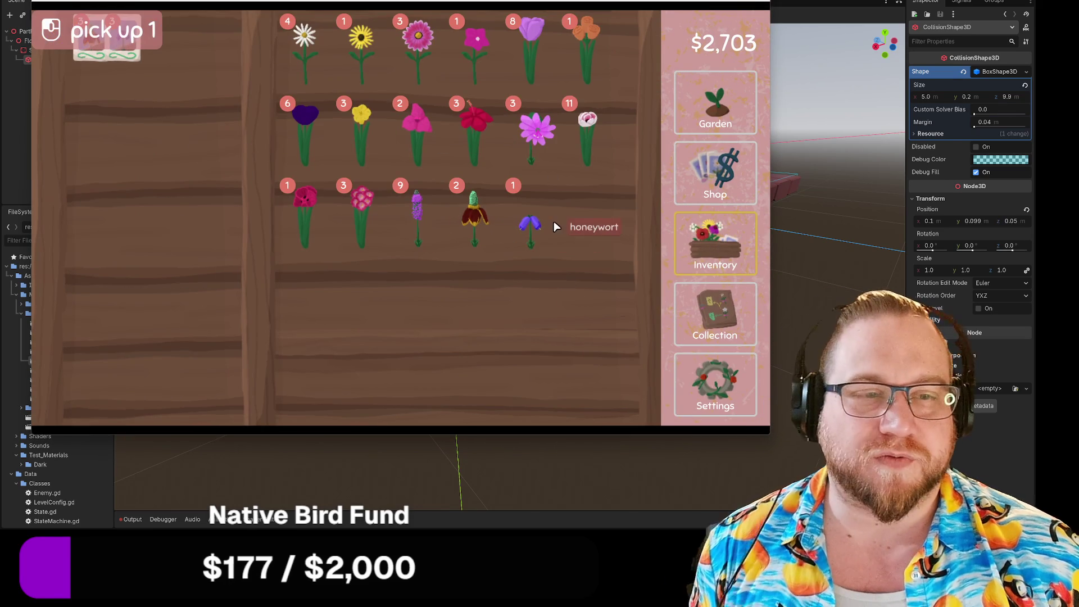
{"action": "left_click_drag", "start_coordinate": [536, 132], "coordinate": [198, 92]}
{"action": "mouse_move", "coordinate": [422, 49]}
{"action": "left_mouse_down"}
{"action": "mouse_move", "coordinate": [235, 87]}
{"action": "mouse_move", "coordinate": [449, 48]}
{"action": "mouse_move", "coordinate": [426, 45]}
{"action": "left_mouse_up"}
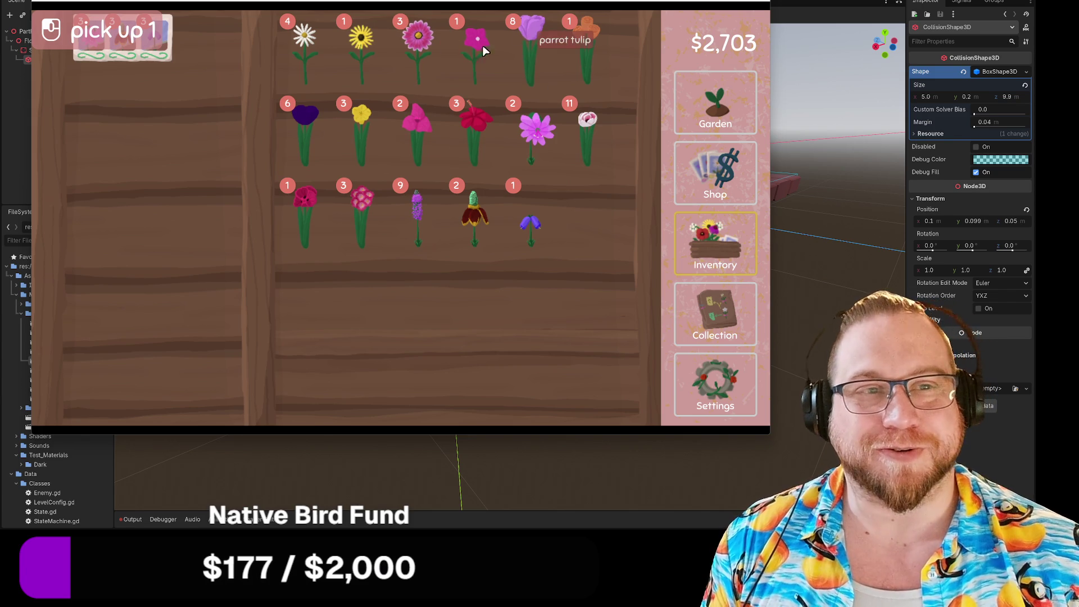
{"action": "mouse_move", "coordinate": [477, 42]}
{"action": "left_mouse_down"}
{"action": "mouse_move", "coordinate": [208, 104]}
{"action": "mouse_move", "coordinate": [200, 72]}
{"action": "left_mouse_up"}
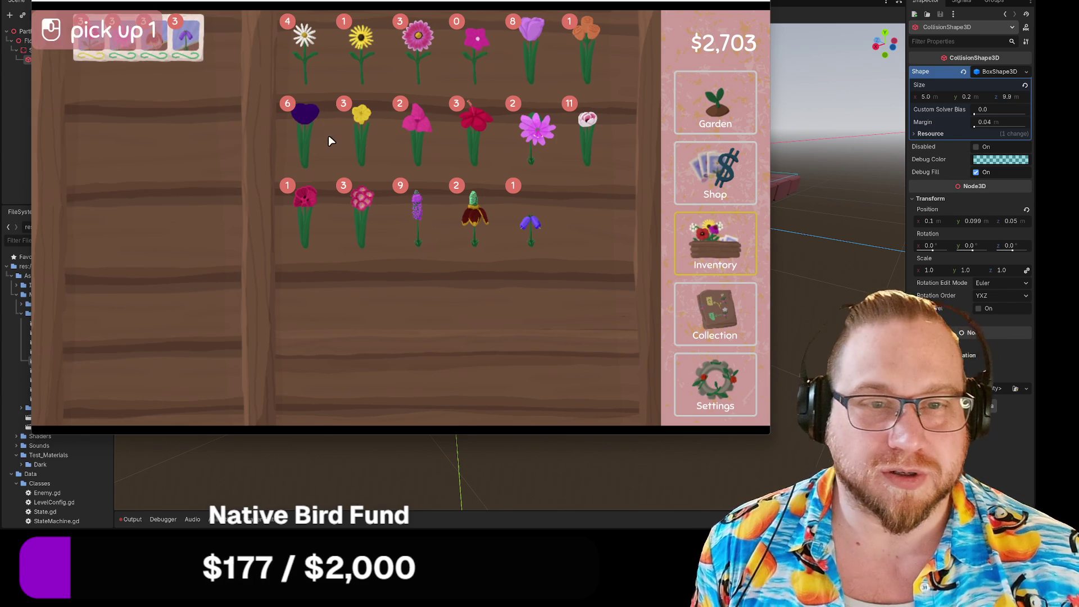
{"action": "mouse_move", "coordinate": [300, 224]}
{"action": "left_mouse_down"}
{"action": "mouse_move", "coordinate": [184, 150]}
{"action": "mouse_move", "coordinate": [188, 140]}
{"action": "left_mouse_up"}
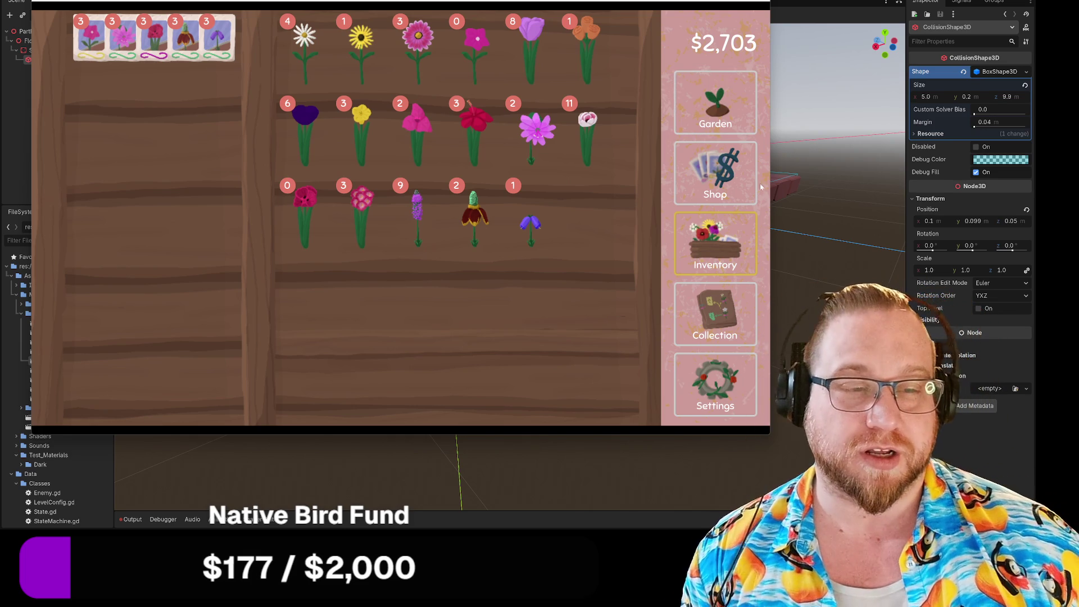
Return to the garden, harvest the grown flowers, sow four seed cards, then minimise the game
{"action": "left_click", "coordinate": [709, 108]}
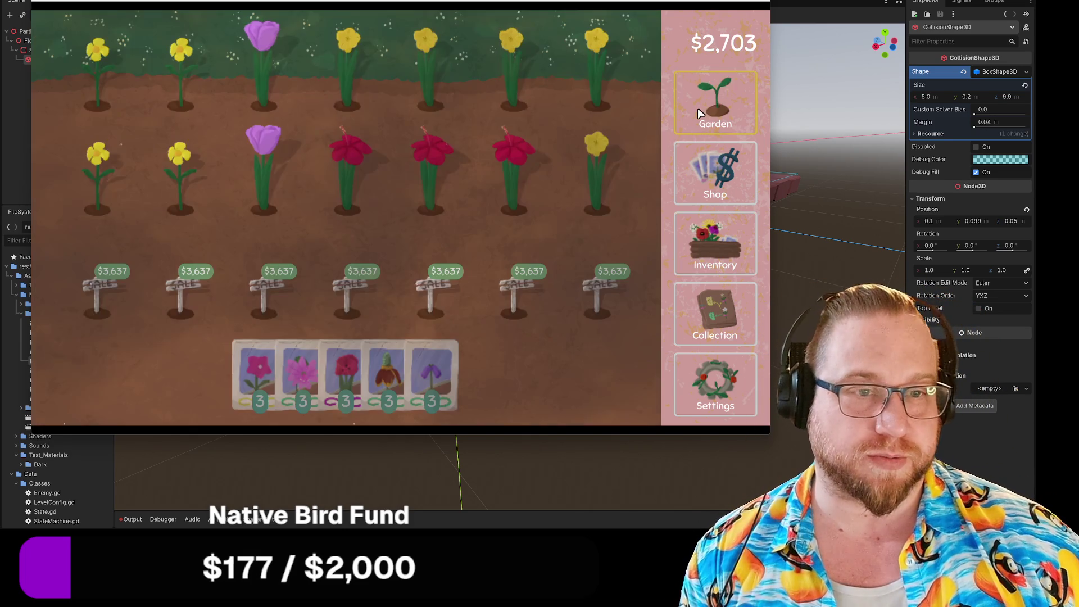
{"action": "left_click_drag", "start_coordinate": [387, 378], "coordinate": [587, 116]}
{"action": "left_click", "coordinate": [513, 108]}
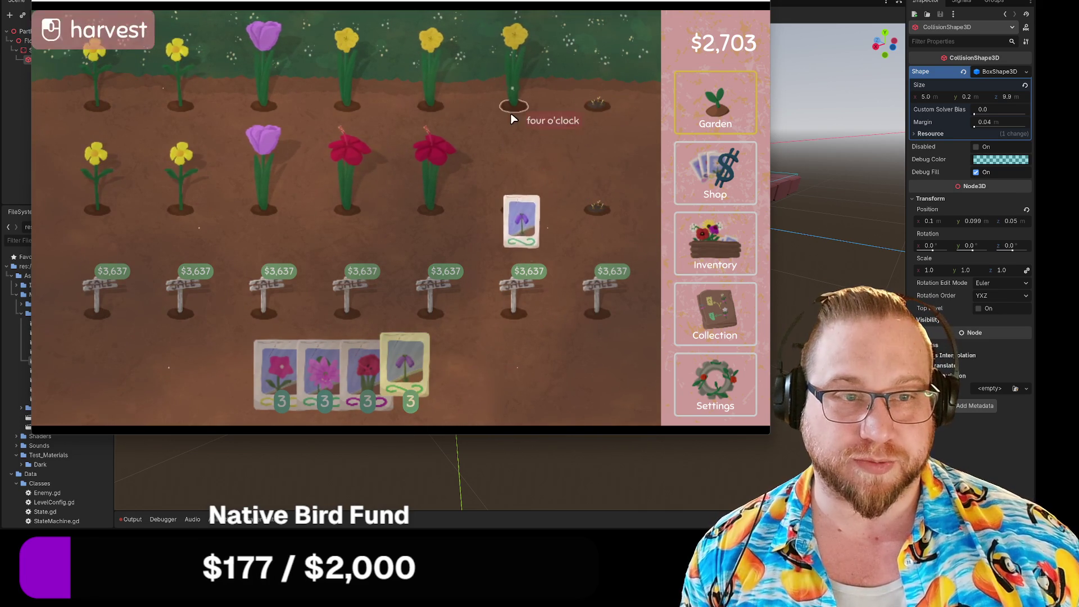
{"action": "left_click", "coordinate": [434, 120]}
{"action": "mouse_move", "coordinate": [409, 374]}
{"action": "left_mouse_down"}
{"action": "mouse_move", "coordinate": [371, 112]}
{"action": "mouse_move", "coordinate": [301, 144]}
{"action": "left_mouse_up"}
{"action": "mouse_move", "coordinate": [349, 349]}
{"action": "left_mouse_down"}
{"action": "mouse_move", "coordinate": [261, 259]}
{"action": "mouse_move", "coordinate": [173, 206]}
{"action": "mouse_move", "coordinate": [185, 146]}
{"action": "left_mouse_up"}
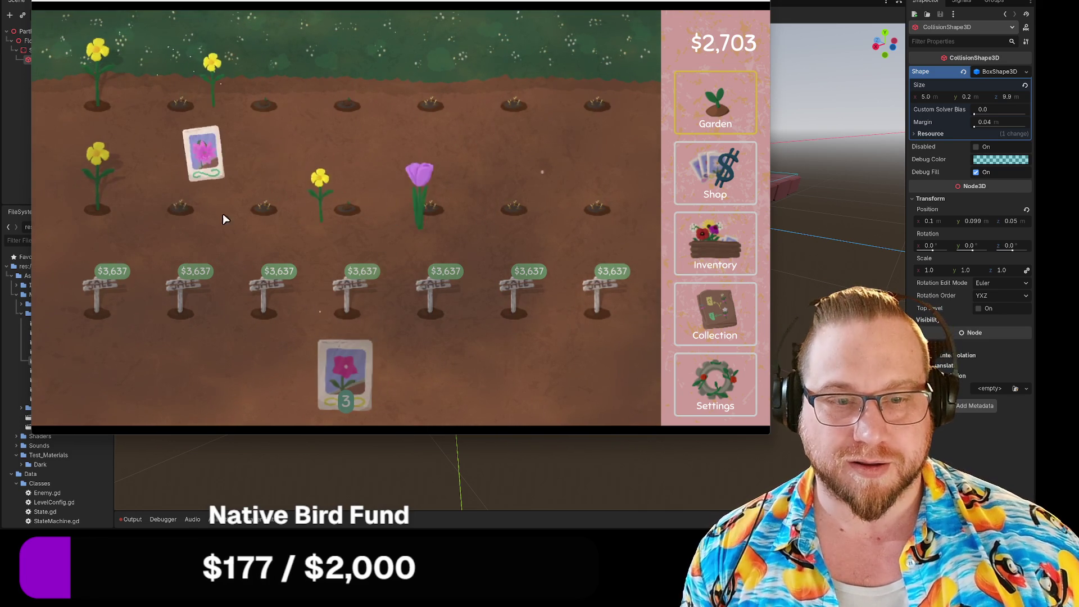
{"action": "mouse_move", "coordinate": [345, 363]}
{"action": "left_mouse_down"}
{"action": "mouse_move", "coordinate": [169, 270]}
{"action": "mouse_move", "coordinate": [104, 118]}
{"action": "left_mouse_up"}
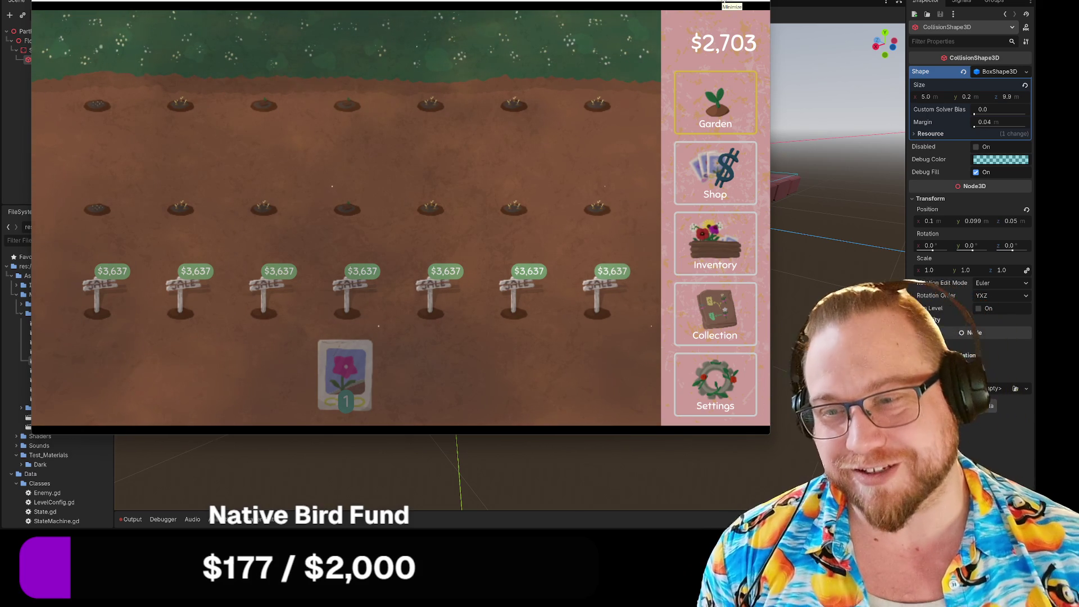
{"action": "left_click", "coordinate": [724, 2]}
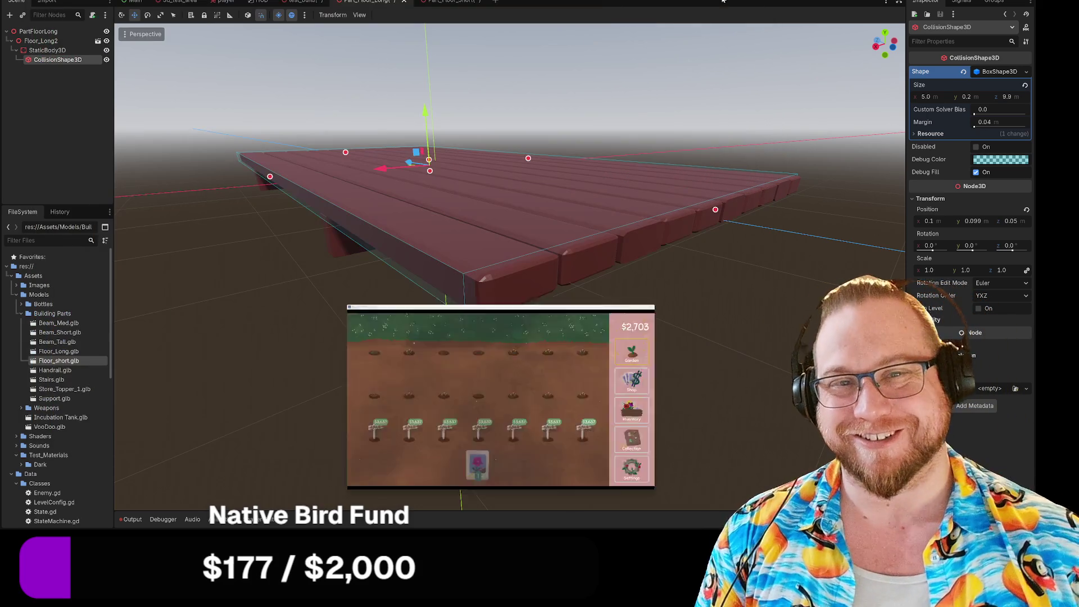
Reselect the long floor's CollisionShape3D and drag its side handle to start resizing the box width
{"action": "left_click_drag", "start_coordinate": [385, 256], "coordinate": [353, 319]}
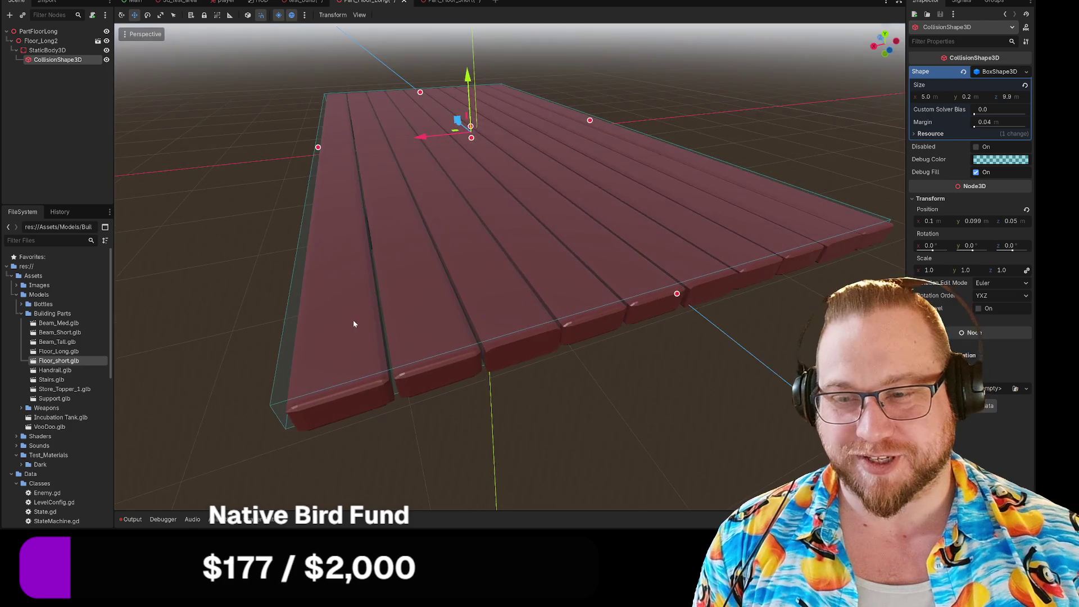
{"action": "scroll", "coordinate": [359, 312], "scroll_direction": "up", "scroll_amount": 2}
{"action": "scroll", "coordinate": [371, 306], "scroll_direction": "down", "scroll_amount": 2}
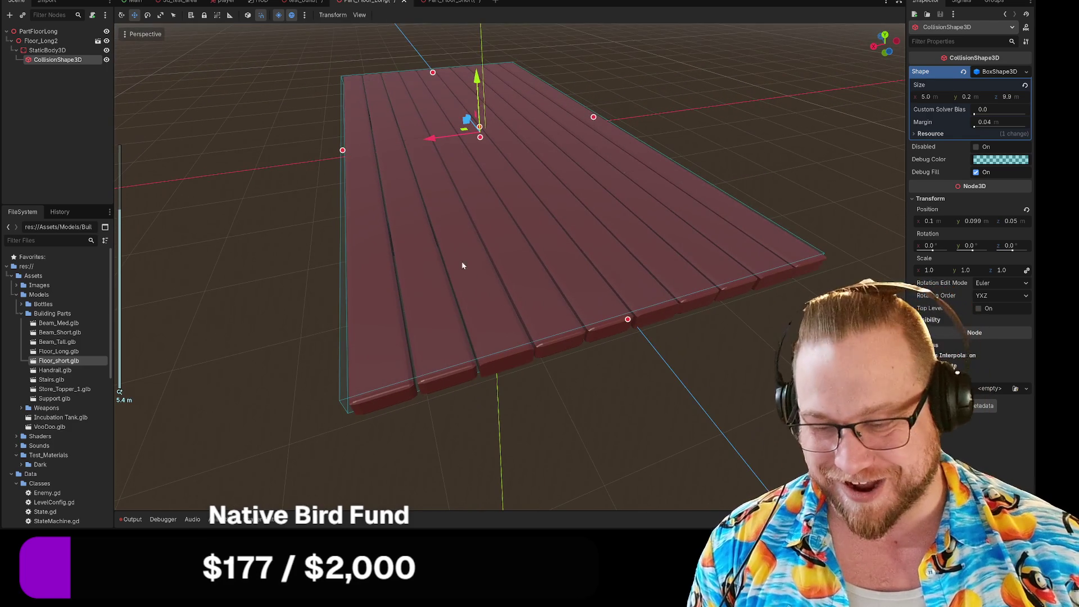
{"action": "left_click_drag", "start_coordinate": [349, 153], "coordinate": [349, 308]}
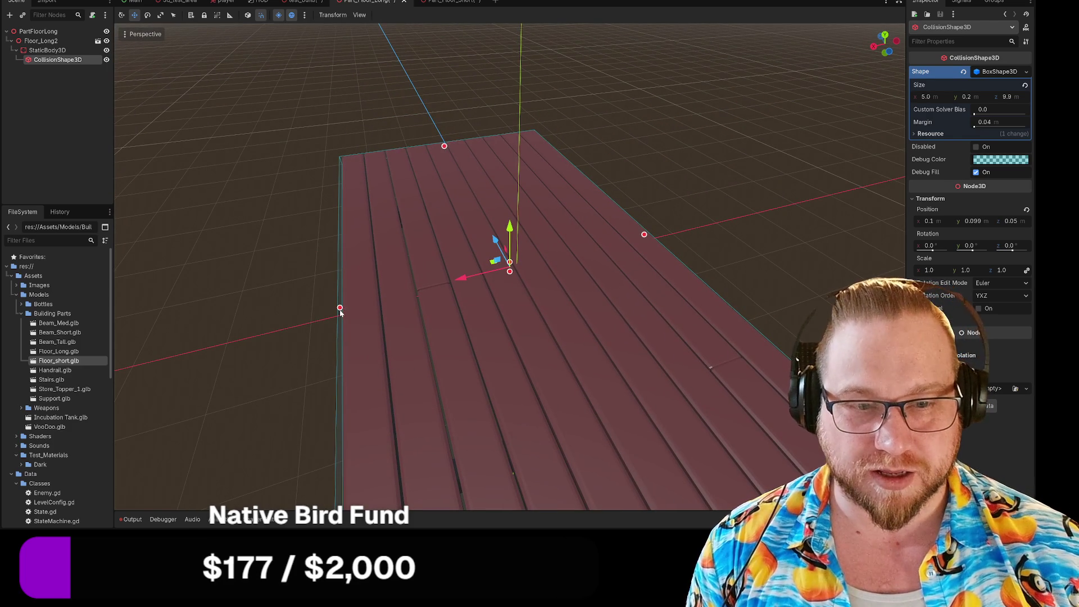
{"action": "left_click", "coordinate": [349, 308]}
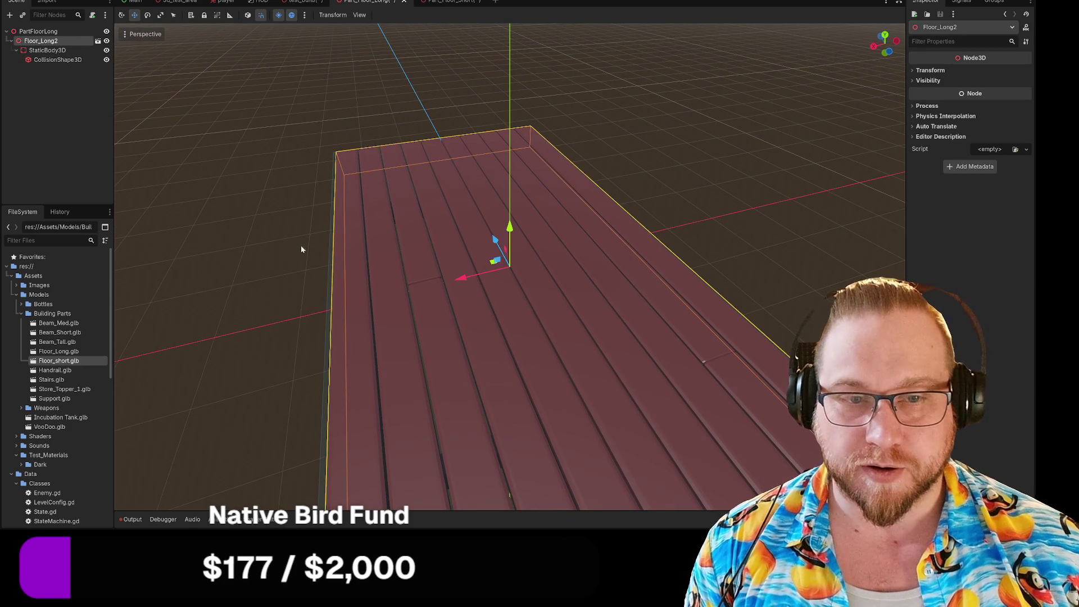
{"action": "left_click", "coordinate": [57, 59]}
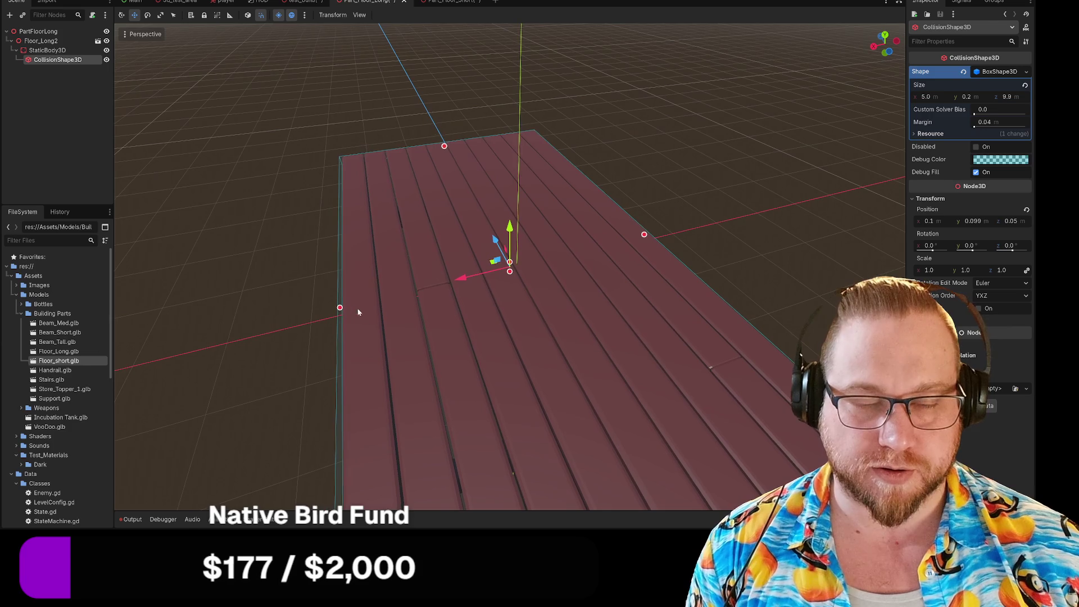
{"action": "mouse_move", "coordinate": [340, 308]}
{"action": "left_mouse_down"}
{"action": "mouse_move", "coordinate": [359, 308]}
{"action": "mouse_move", "coordinate": [313, 314]}
{"action": "mouse_move", "coordinate": [433, 305]}
{"action": "mouse_move", "coordinate": [301, 316]}
{"action": "mouse_move", "coordinate": [325, 305]}
{"action": "mouse_move", "coordinate": [323, 326]}
{"action": "left_mouse_up"}
{"action": "scroll", "coordinate": [323, 328], "scroll_direction": "down", "scroll_amount": 3}
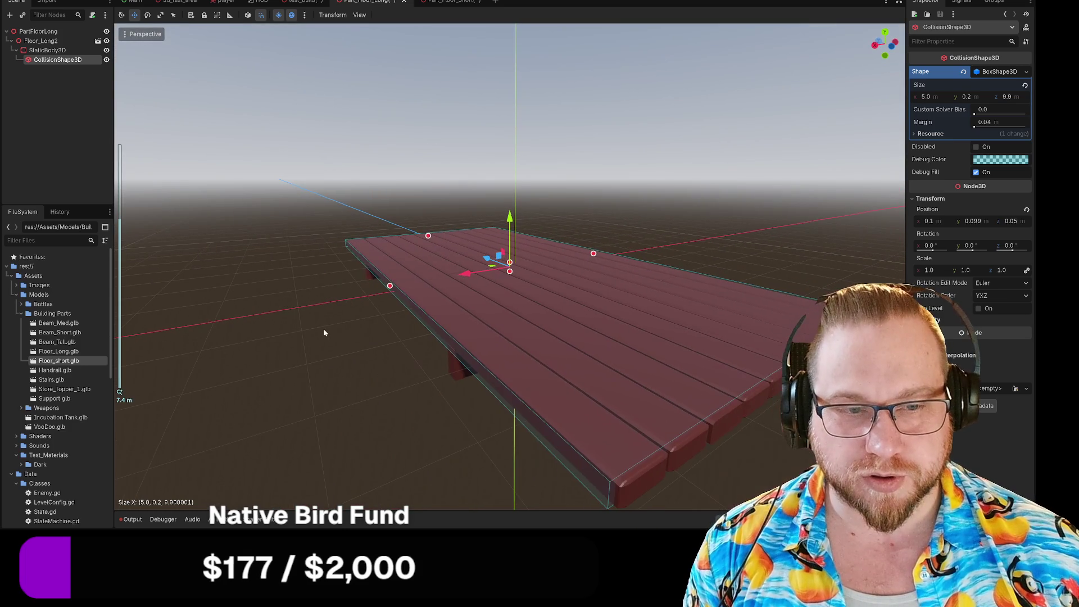
{"action": "left_click", "coordinate": [48, 51]}
{"action": "left_click", "coordinate": [38, 32]}
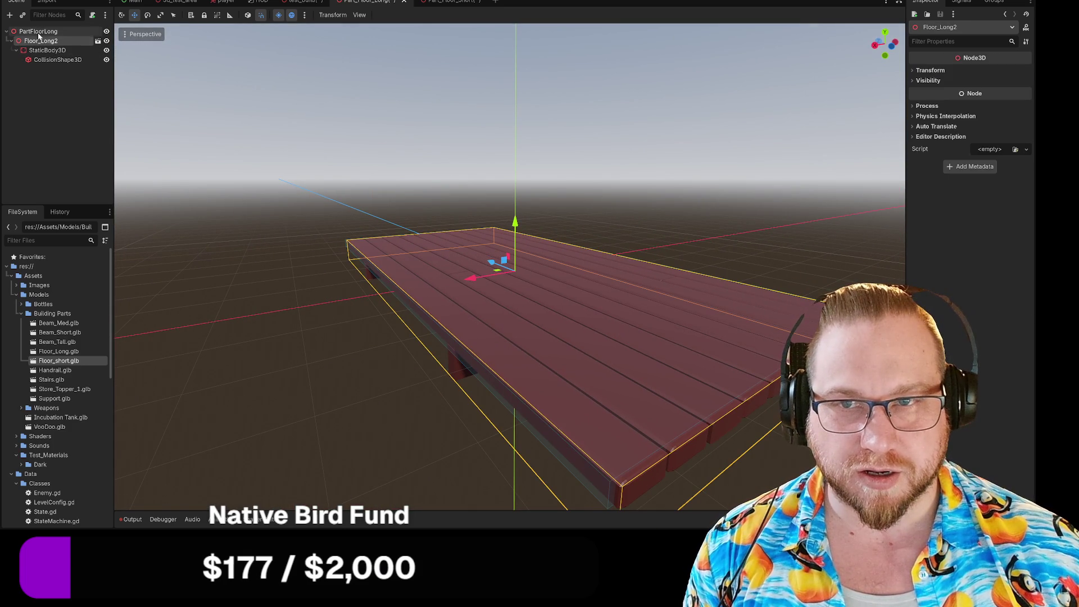
{"action": "left_click", "coordinate": [43, 62]}
Pull the box's side in to the planks and extend its length to about 9.996 m
{"action": "left_click_drag", "start_coordinate": [130, 193], "coordinate": [187, 305]}
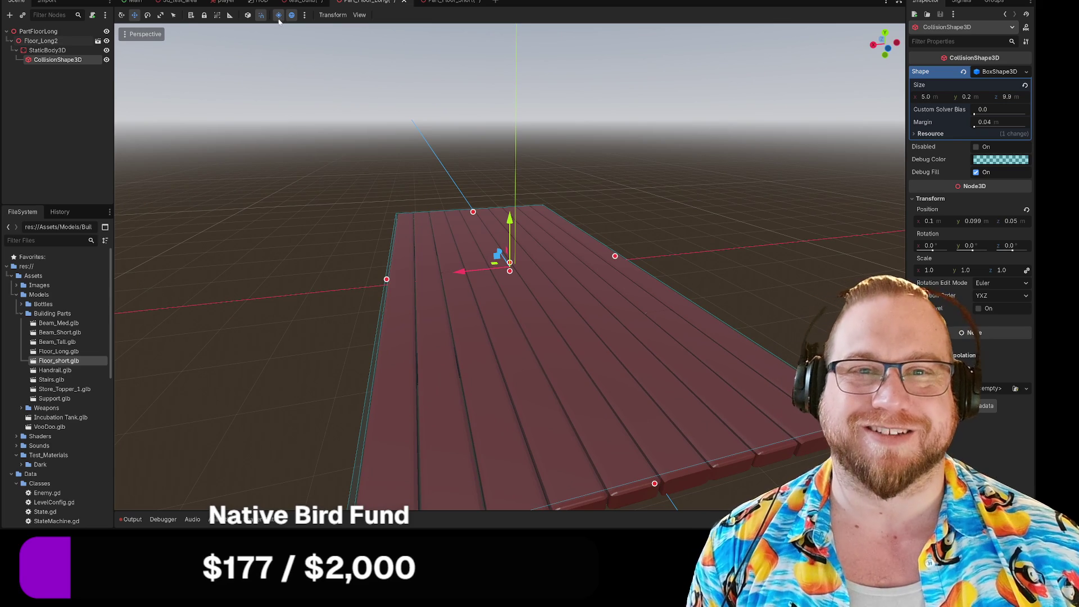
{"action": "left_click_drag", "start_coordinate": [322, 327], "coordinate": [329, 301]}
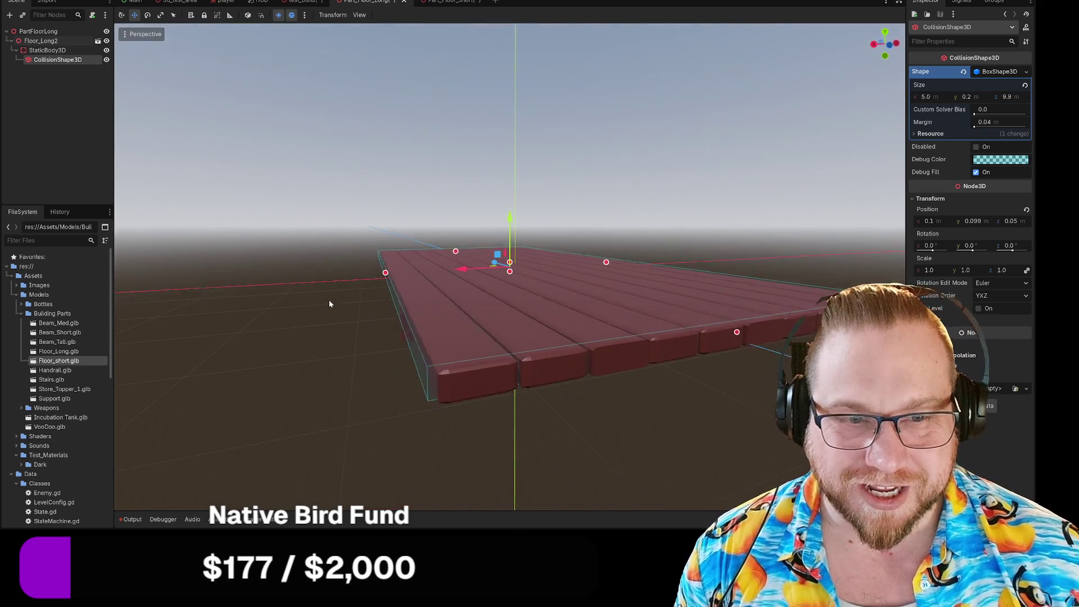
{"action": "left_click_drag", "start_coordinate": [386, 273], "coordinate": [389, 274]}
{"action": "mouse_move", "coordinate": [635, 369]}
{"action": "left_mouse_down"}
{"action": "mouse_move", "coordinate": [569, 351]}
{"action": "mouse_move", "coordinate": [501, 356]}
{"action": "mouse_move", "coordinate": [547, 366]}
{"action": "mouse_move", "coordinate": [595, 340]}
{"action": "mouse_move", "coordinate": [601, 362]}
{"action": "mouse_move", "coordinate": [588, 373]}
{"action": "mouse_move", "coordinate": [581, 335]}
{"action": "left_mouse_up"}
{"action": "left_click_drag", "start_coordinate": [567, 299], "coordinate": [572, 299]}
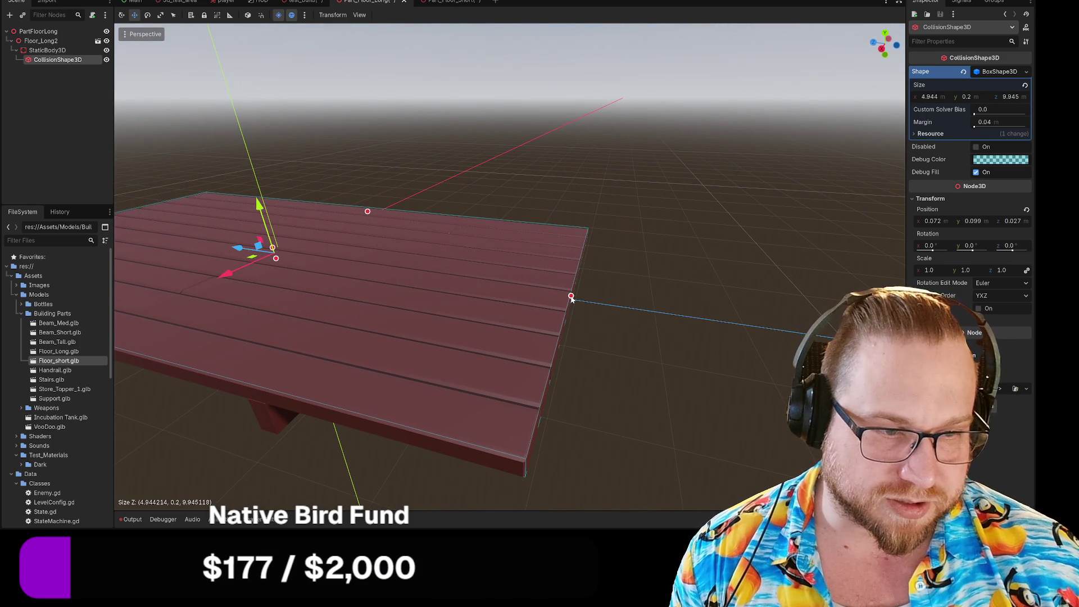
{"action": "mouse_move", "coordinate": [354, 340]}
{"action": "left_mouse_down"}
{"action": "mouse_move", "coordinate": [326, 336]}
{"action": "mouse_move", "coordinate": [252, 279]}
{"action": "mouse_move", "coordinate": [305, 285]}
{"action": "mouse_move", "coordinate": [323, 313]}
{"action": "mouse_move", "coordinate": [370, 299]}
{"action": "mouse_move", "coordinate": [330, 307]}
{"action": "mouse_move", "coordinate": [350, 313]}
{"action": "left_mouse_up"}
{"action": "scroll", "coordinate": [371, 299], "scroll_direction": "down", "scroll_amount": 5}
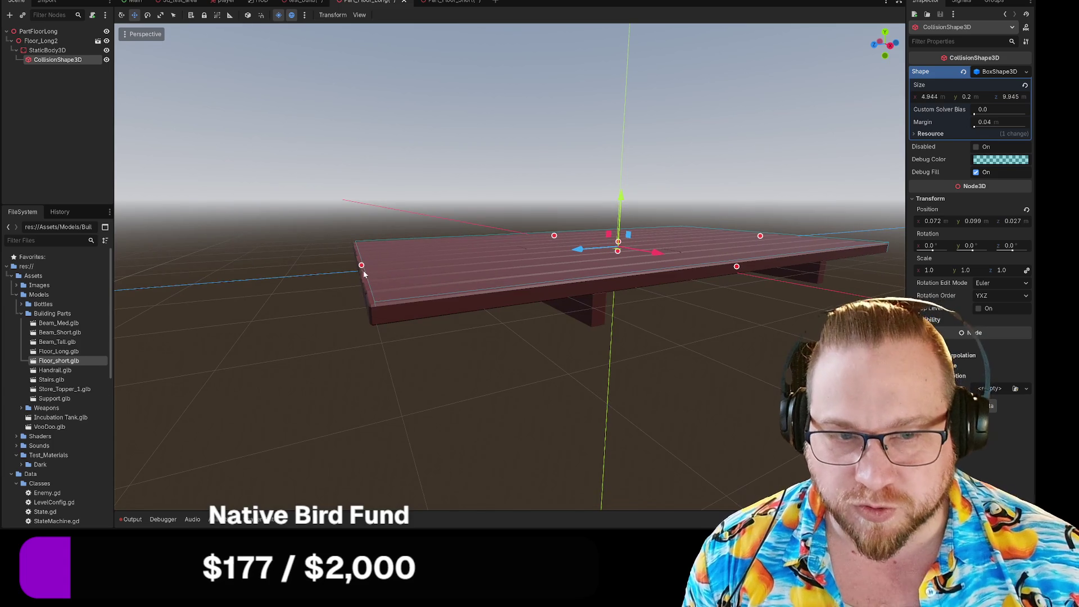
{"action": "mouse_move", "coordinate": [368, 268]}
{"action": "left_mouse_down"}
{"action": "mouse_move", "coordinate": [358, 270]}
{"action": "mouse_move", "coordinate": [444, 289]}
{"action": "left_mouse_up"}
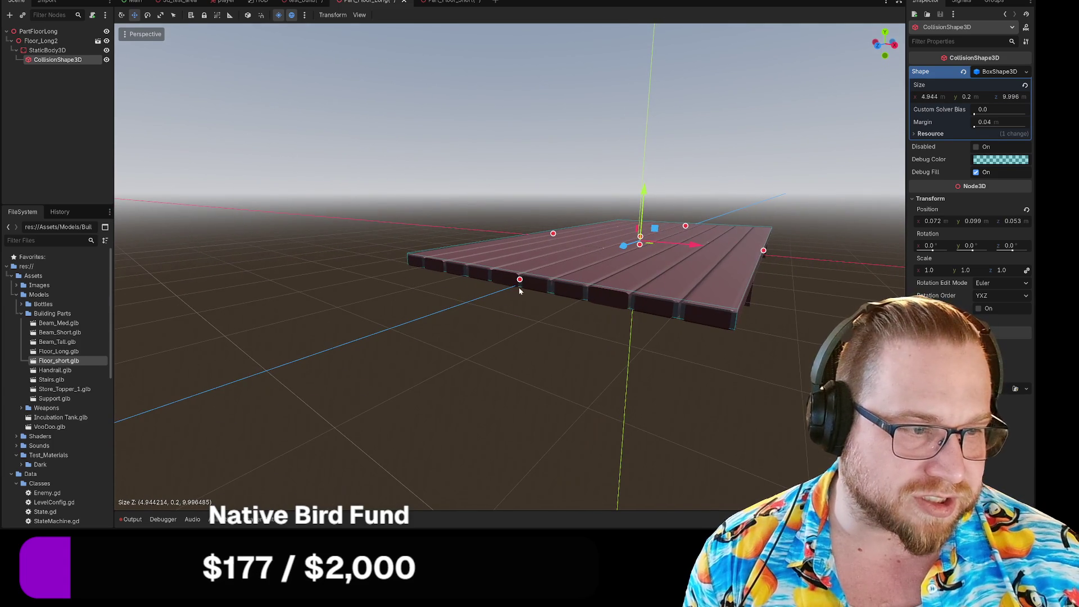
Fine-tune the box width to about 4.983 m and lower its bottom to the plank underside
{"action": "left_click_drag", "start_coordinate": [763, 253], "coordinate": [765, 254]}
{"action": "mouse_move", "coordinate": [522, 282]}
{"action": "left_mouse_down"}
{"action": "mouse_move", "coordinate": [561, 293]}
{"action": "mouse_move", "coordinate": [538, 227]}
{"action": "left_mouse_up"}
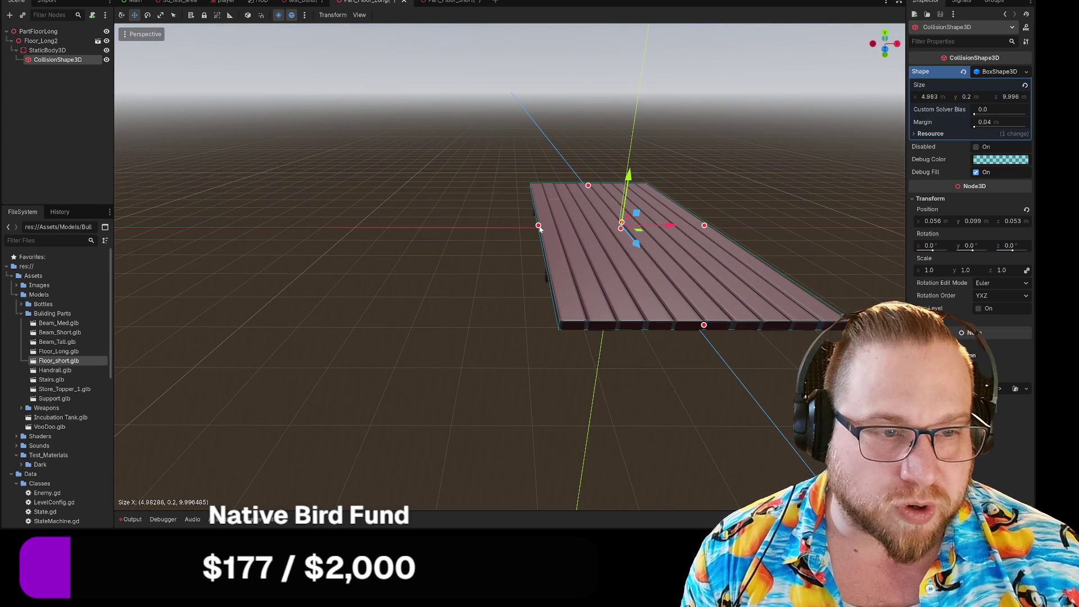
{"action": "mouse_move", "coordinate": [538, 227]}
{"action": "left_mouse_down"}
{"action": "mouse_move", "coordinate": [527, 257]}
{"action": "mouse_move", "coordinate": [599, 265]}
{"action": "left_mouse_up"}
{"action": "mouse_move", "coordinate": [632, 206]}
{"action": "left_mouse_down"}
{"action": "mouse_move", "coordinate": [605, 208]}
{"action": "mouse_move", "coordinate": [629, 180]}
{"action": "mouse_move", "coordinate": [680, 198]}
{"action": "mouse_move", "coordinate": [660, 173]}
{"action": "left_mouse_up"}
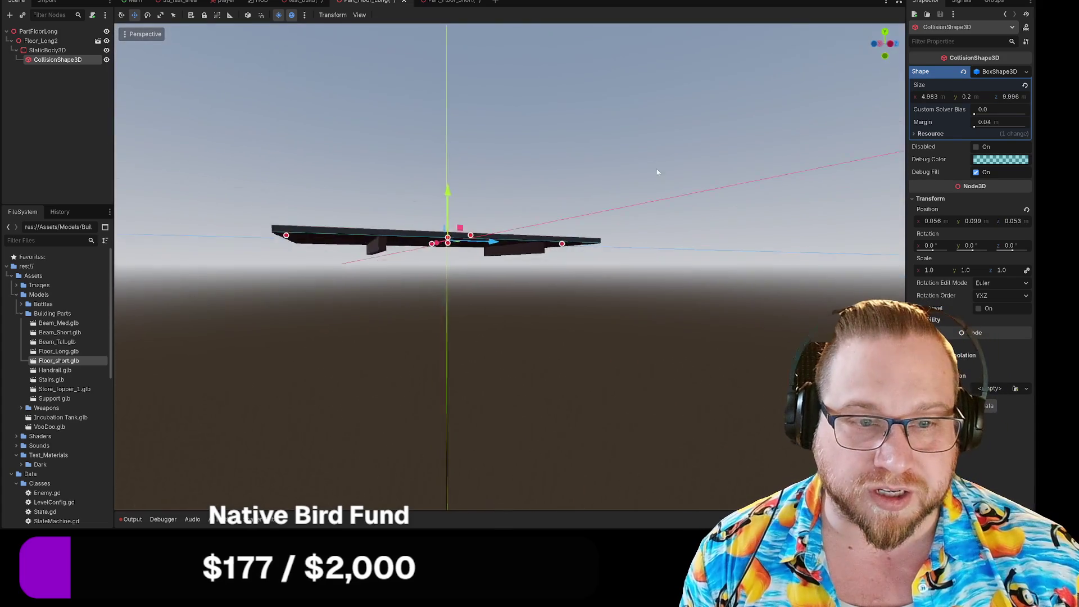
{"action": "scroll", "coordinate": [473, 249], "scroll_direction": "up", "scroll_amount": 5}
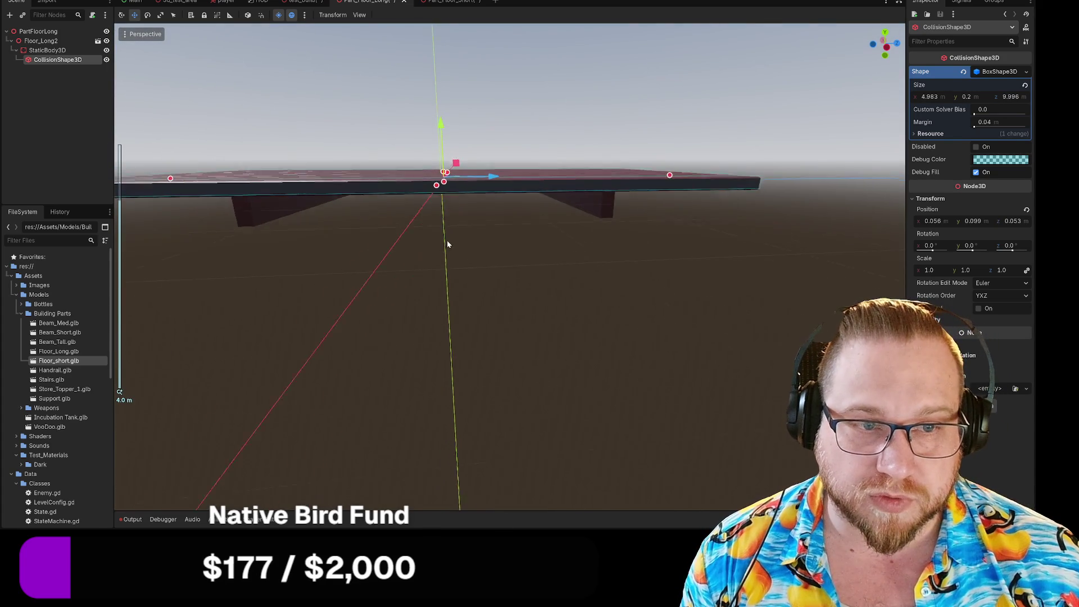
{"action": "scroll", "coordinate": [461, 237], "scroll_direction": "up", "scroll_amount": 2}
{"action": "mouse_move", "coordinate": [472, 231]}
{"action": "left_mouse_down"}
{"action": "mouse_move", "coordinate": [494, 282]}
{"action": "mouse_move", "coordinate": [482, 248]}
{"action": "mouse_move", "coordinate": [482, 266]}
{"action": "mouse_move", "coordinate": [501, 250]}
{"action": "mouse_move", "coordinate": [484, 244]}
{"action": "mouse_move", "coordinate": [492, 284]}
{"action": "mouse_move", "coordinate": [526, 289]}
{"action": "mouse_move", "coordinate": [253, 345]}
{"action": "mouse_move", "coordinate": [242, 315]}
{"action": "left_mouse_up"}
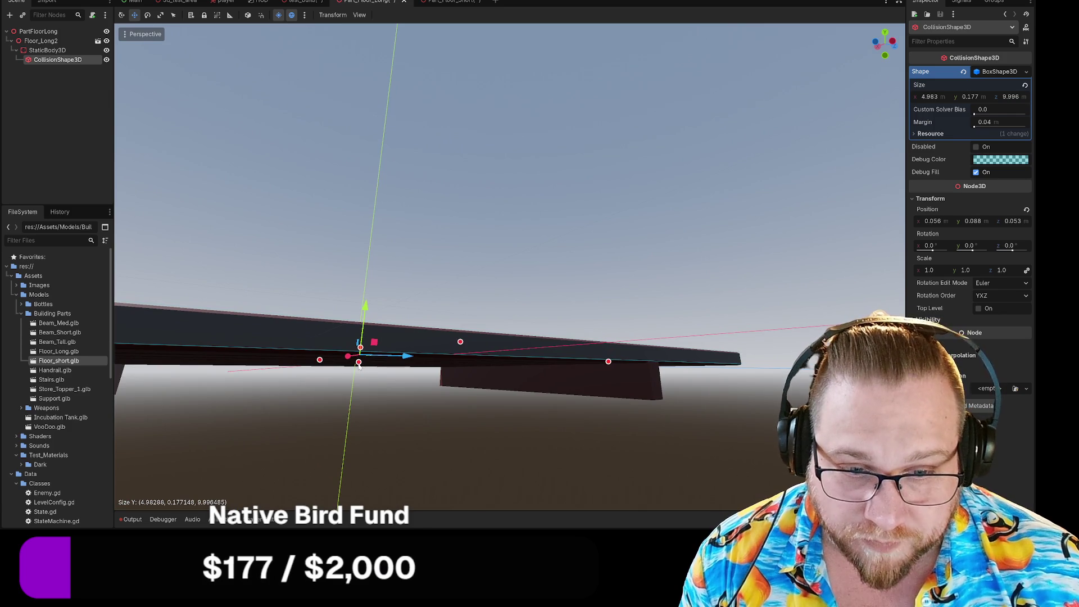
{"action": "left_click_drag", "start_coordinate": [358, 366], "coordinate": [358, 366]}
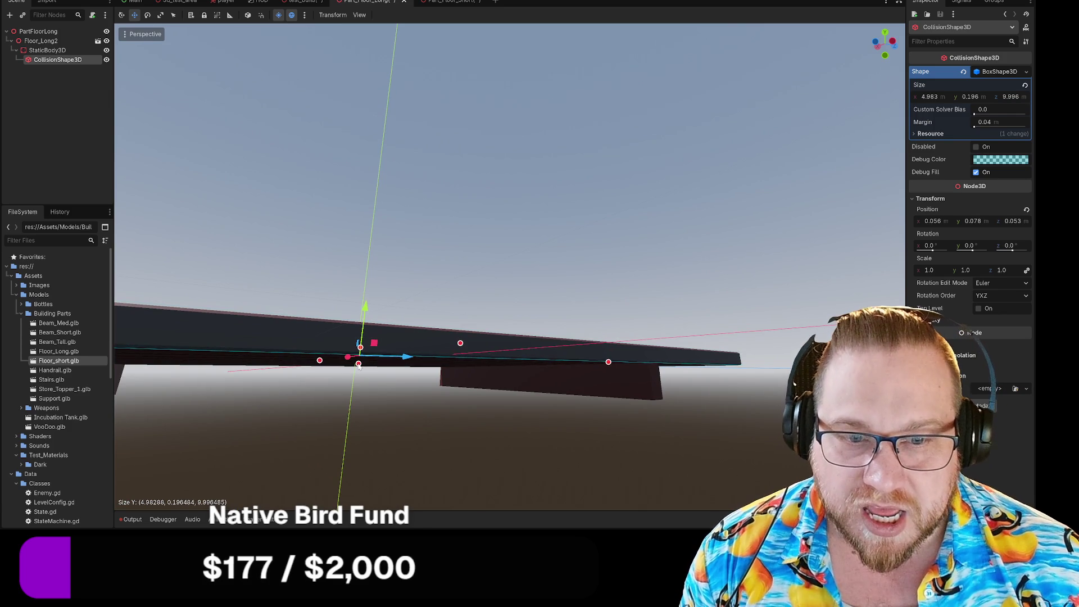
{"action": "mouse_move", "coordinate": [386, 402]}
{"action": "left_mouse_down"}
{"action": "mouse_move", "coordinate": [352, 414]}
{"action": "mouse_move", "coordinate": [444, 406]}
{"action": "mouse_move", "coordinate": [436, 422]}
{"action": "mouse_move", "coordinate": [489, 414]}
{"action": "mouse_move", "coordinate": [491, 392]}
{"action": "mouse_move", "coordinate": [537, 383]}
{"action": "mouse_move", "coordinate": [557, 395]}
{"action": "left_mouse_up"}
{"action": "scroll", "coordinate": [556, 395], "scroll_direction": "down", "scroll_amount": 2}
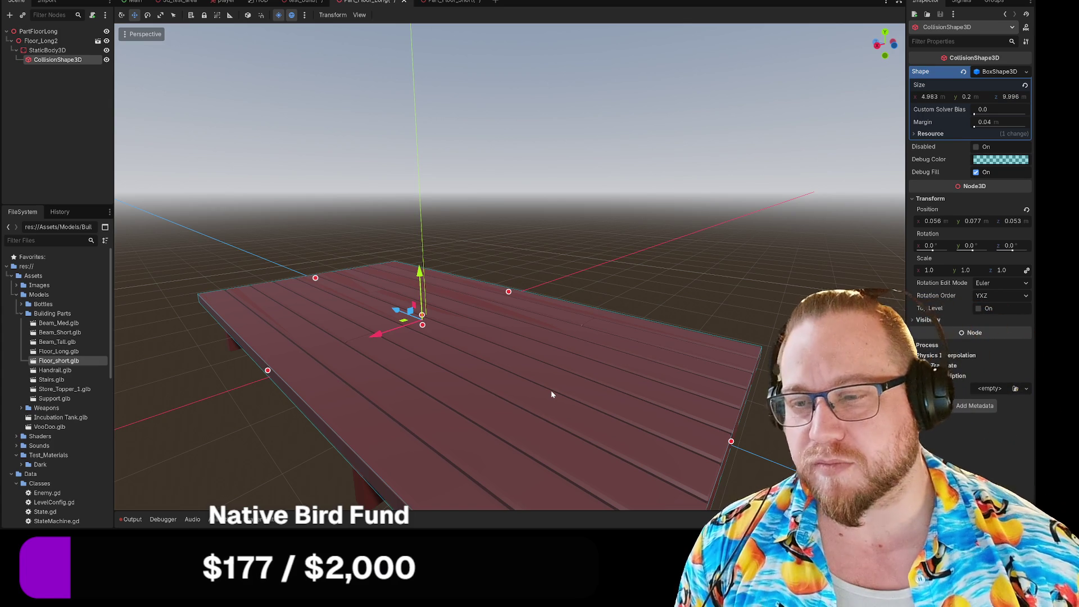
Save the Part_Floor_Long scene with its 4.983 × 0.2 × 9.996 m collision box
{"action": "scroll", "coordinate": [706, 308], "scroll_direction": "down", "scroll_amount": 5}
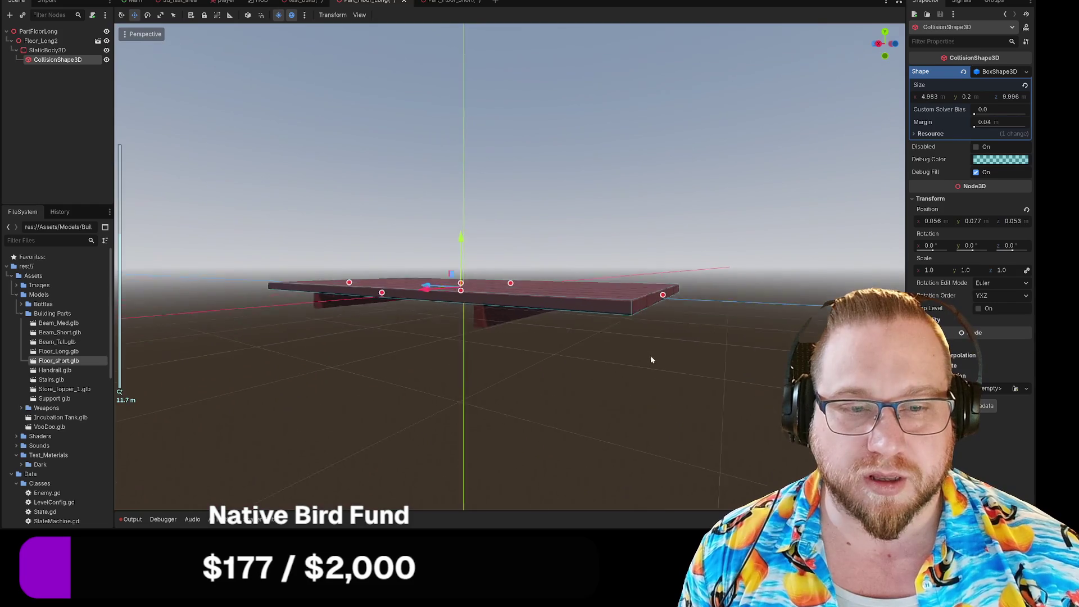
{"action": "scroll", "coordinate": [659, 366], "scroll_direction": "up", "scroll_amount": 5}
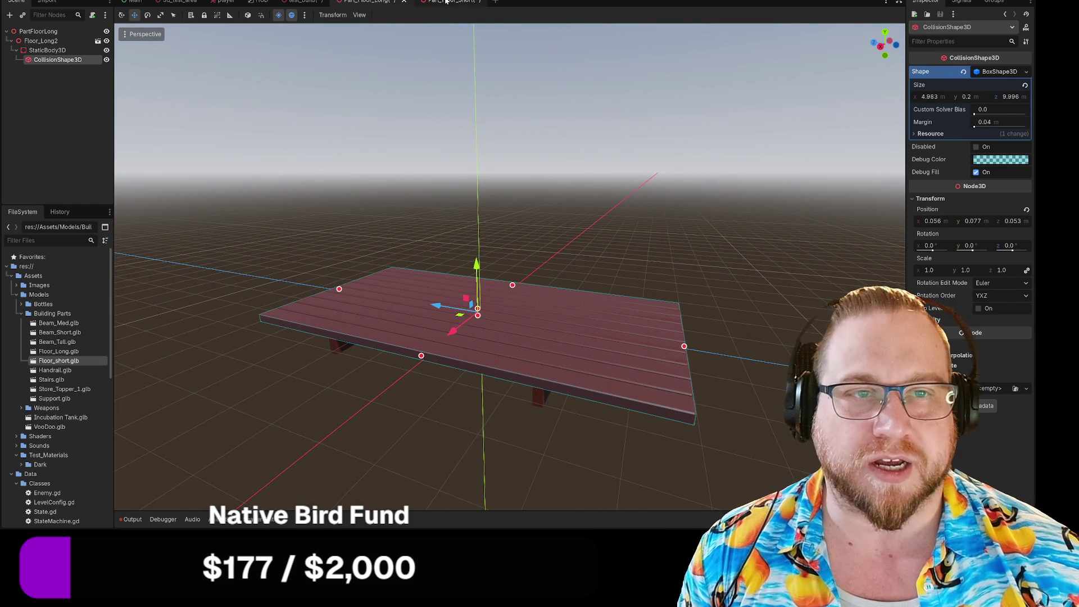
{"action": "right_click", "coordinate": [371, 1]}
{"action": "left_click", "coordinate": [396, 16]}
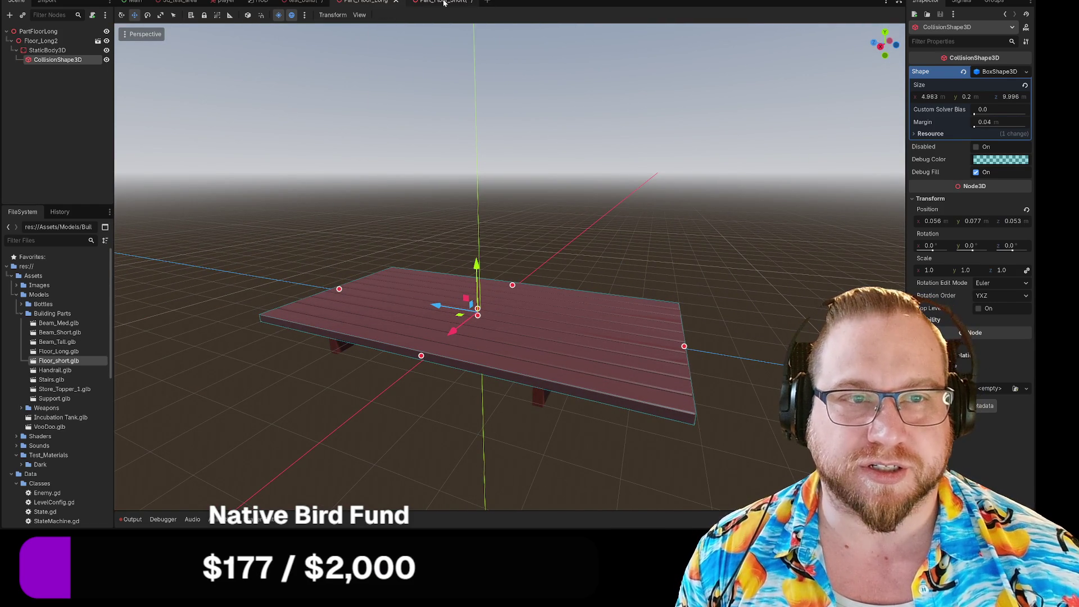
In Part_Floor_Short, lower the collision box's top and bottom to the plank thickness (about 0.21 m)
{"action": "left_click", "coordinate": [429, 2]}
{"action": "mouse_move", "coordinate": [491, 192]}
{"action": "left_mouse_down"}
{"action": "mouse_move", "coordinate": [502, 201]}
{"action": "mouse_move", "coordinate": [395, 166]}
{"action": "mouse_move", "coordinate": [371, 129]}
{"action": "mouse_move", "coordinate": [332, 157]}
{"action": "mouse_move", "coordinate": [372, 132]}
{"action": "mouse_move", "coordinate": [362, 137]}
{"action": "mouse_move", "coordinate": [377, 163]}
{"action": "mouse_move", "coordinate": [395, 164]}
{"action": "mouse_move", "coordinate": [656, 110]}
{"action": "mouse_move", "coordinate": [656, 137]}
{"action": "left_mouse_up"}
{"action": "left_click_drag", "start_coordinate": [473, 109], "coordinate": [472, 115]}
{"action": "left_click_drag", "start_coordinate": [446, 158], "coordinate": [445, 152]}
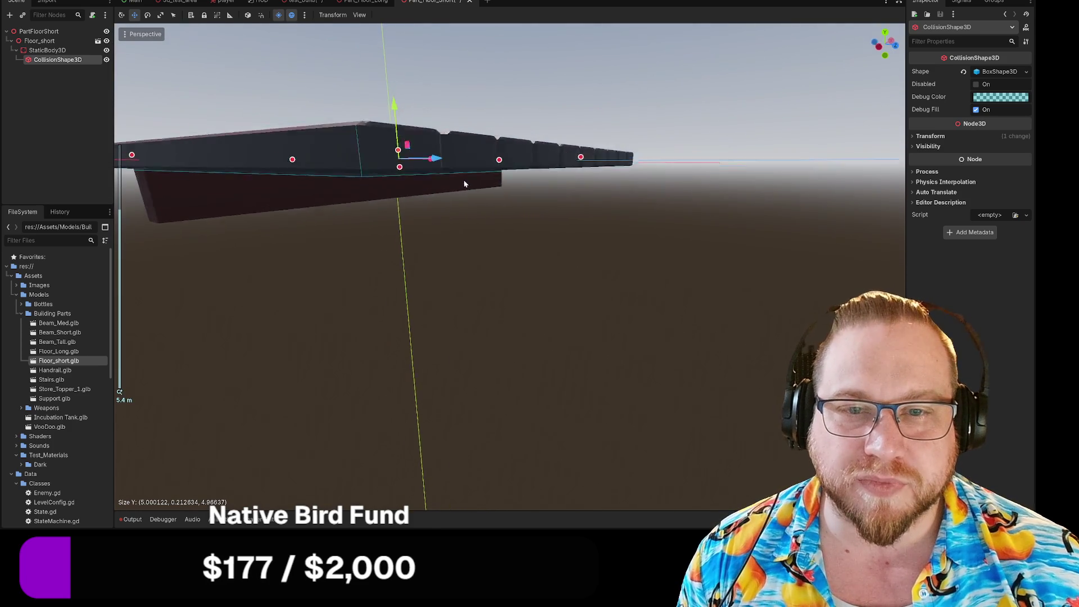
{"action": "scroll", "coordinate": [480, 198], "scroll_direction": "up", "scroll_amount": 3}
Shorten the collision box depth to about 5.0 m and check the fit from above and below
{"action": "left_click_drag", "start_coordinate": [481, 198], "coordinate": [699, 231]}
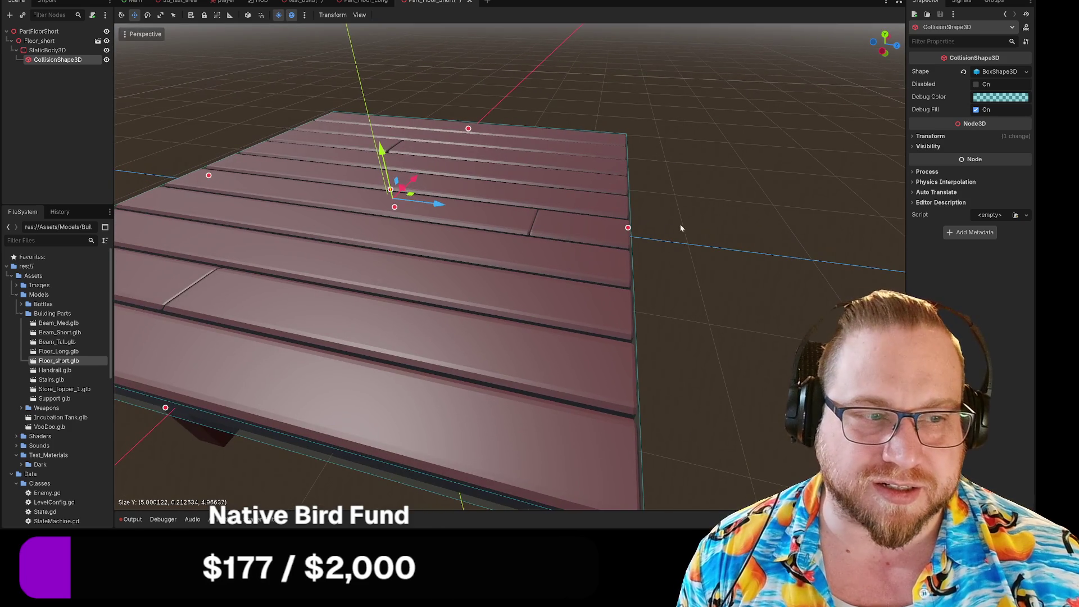
{"action": "left_click_drag", "start_coordinate": [628, 230], "coordinate": [605, 210]}
{"action": "mouse_move", "coordinate": [454, 219]}
{"action": "left_mouse_down"}
{"action": "mouse_move", "coordinate": [511, 200]}
{"action": "mouse_move", "coordinate": [487, 181]}
{"action": "mouse_move", "coordinate": [436, 179]}
{"action": "mouse_move", "coordinate": [610, 205]}
{"action": "left_mouse_up"}
{"action": "scroll", "coordinate": [484, 180], "scroll_direction": "down", "scroll_amount": 3}
{"action": "scroll", "coordinate": [549, 197], "scroll_direction": "up", "scroll_amount": 8}
{"action": "scroll", "coordinate": [545, 160], "scroll_direction": "down", "scroll_amount": 5}
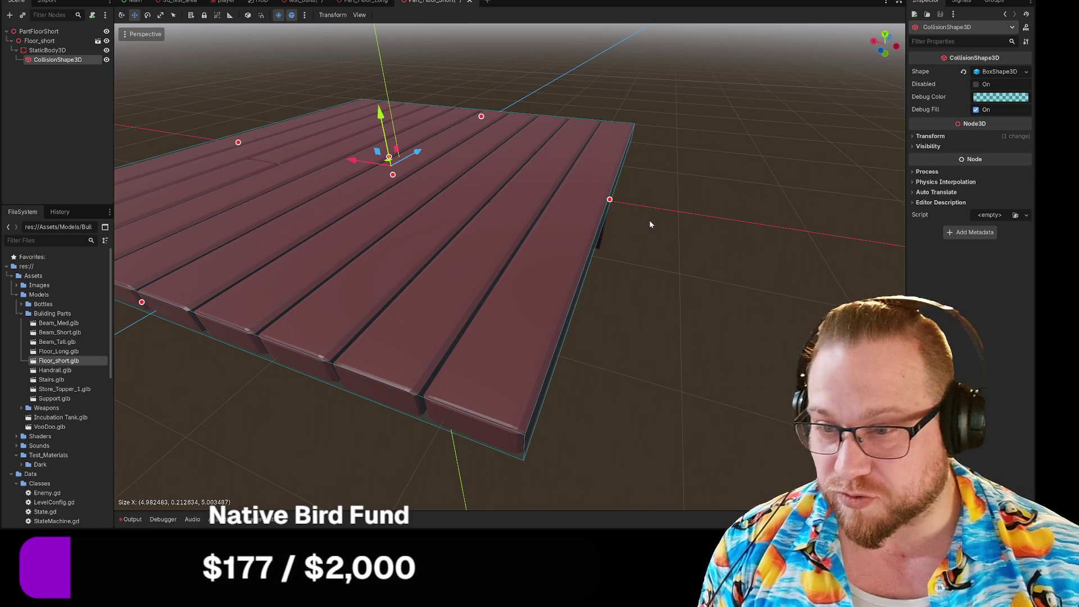
{"action": "mouse_move", "coordinate": [719, 245]}
{"action": "left_mouse_down"}
{"action": "mouse_move", "coordinate": [604, 265]}
{"action": "mouse_move", "coordinate": [645, 227]}
{"action": "mouse_move", "coordinate": [667, 229]}
{"action": "mouse_move", "coordinate": [467, 244]}
{"action": "mouse_move", "coordinate": [522, 245]}
{"action": "left_mouse_up"}
{"action": "scroll", "coordinate": [647, 253], "scroll_direction": "down", "scroll_amount": 3}
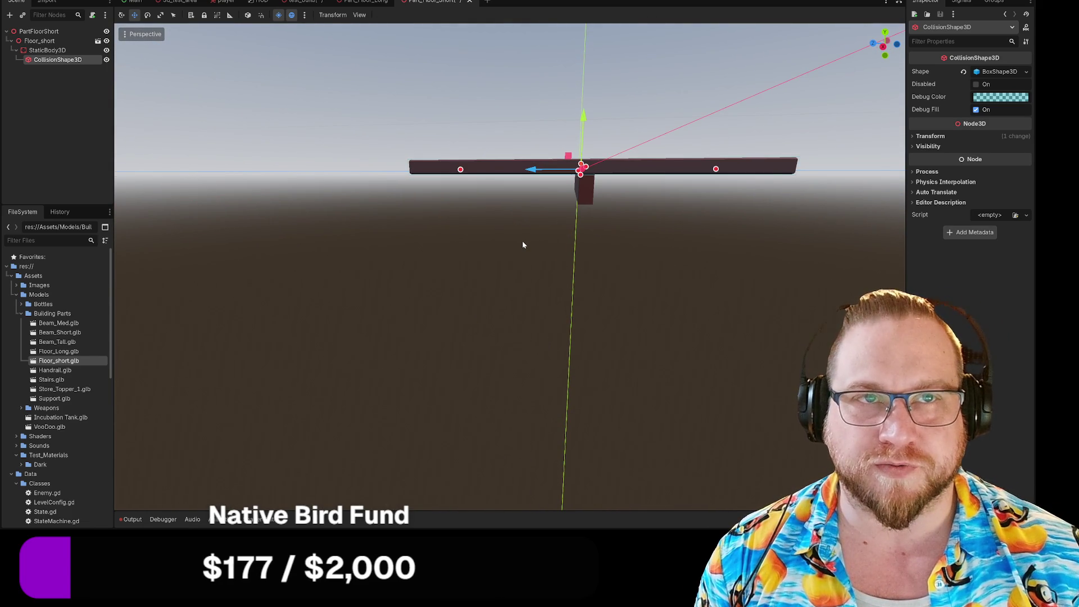
{"action": "left_click_drag", "start_coordinate": [590, 245], "coordinate": [564, 263]}
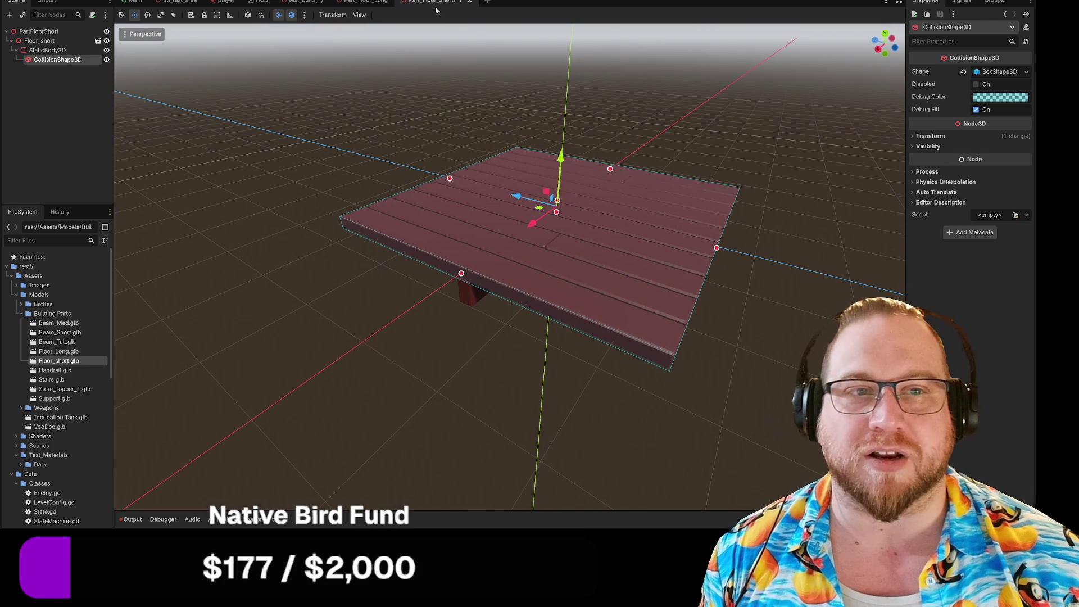
{"action": "right_click", "coordinate": [429, 2]}
Save the Part_Floor_Short scene and return to its tab from TestBuild
{"action": "left_click", "coordinate": [450, 19]}
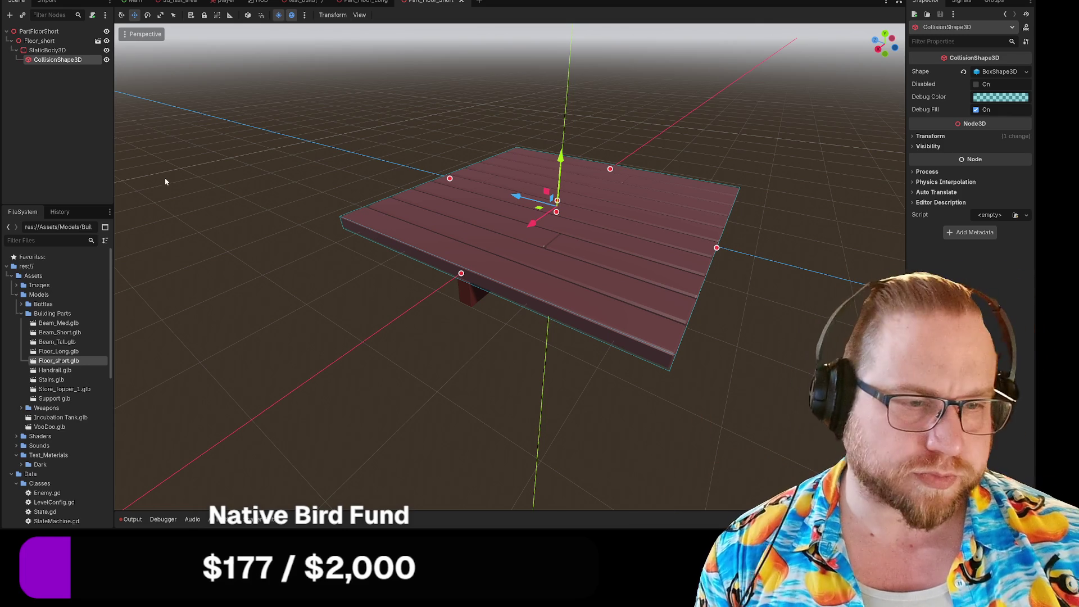
{"action": "right_click", "coordinate": [303, 2]}
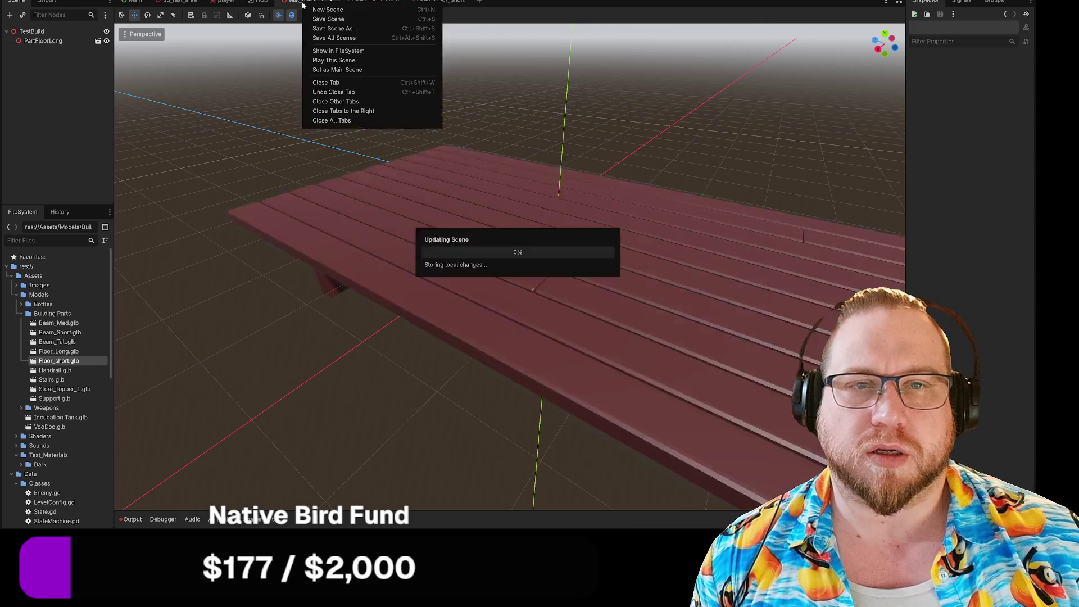
{"action": "left_click", "coordinate": [358, 4]}
{"action": "left_click", "coordinate": [430, 2]}
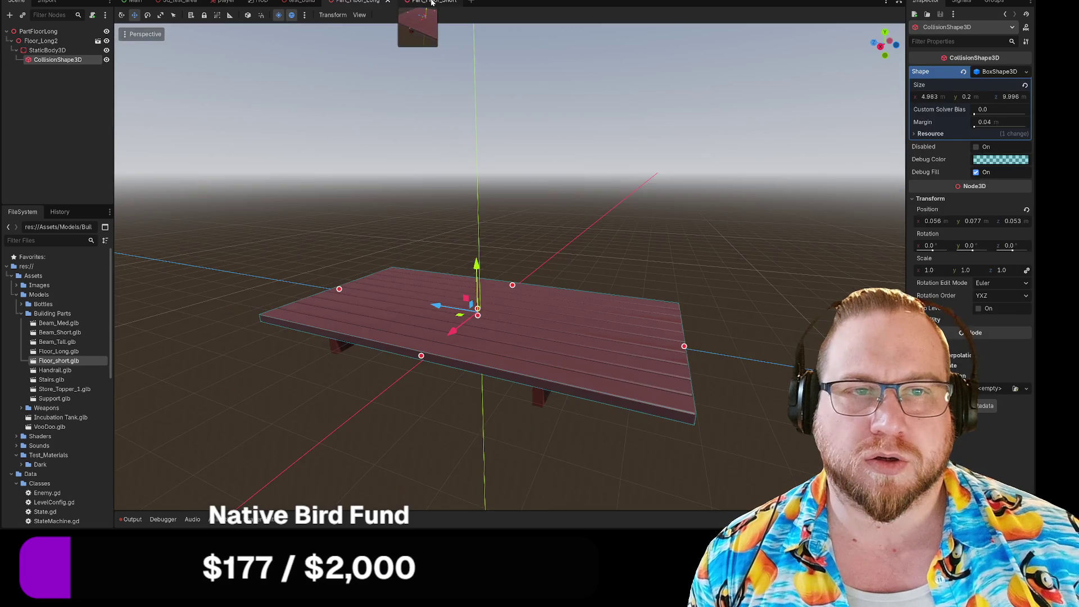
Orbit around the short floor plank to inspect its flush BoxShape3D collision
{"action": "scroll", "coordinate": [440, 130], "scroll_direction": "up", "scroll_amount": 3}
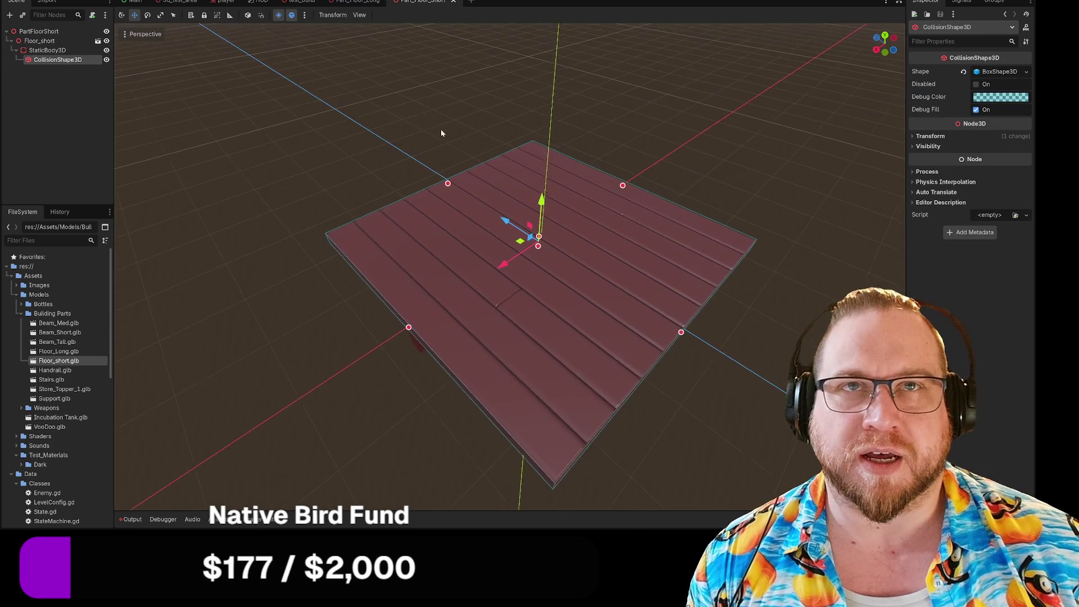
{"action": "left_click_drag", "start_coordinate": [440, 131], "coordinate": [486, 165]}
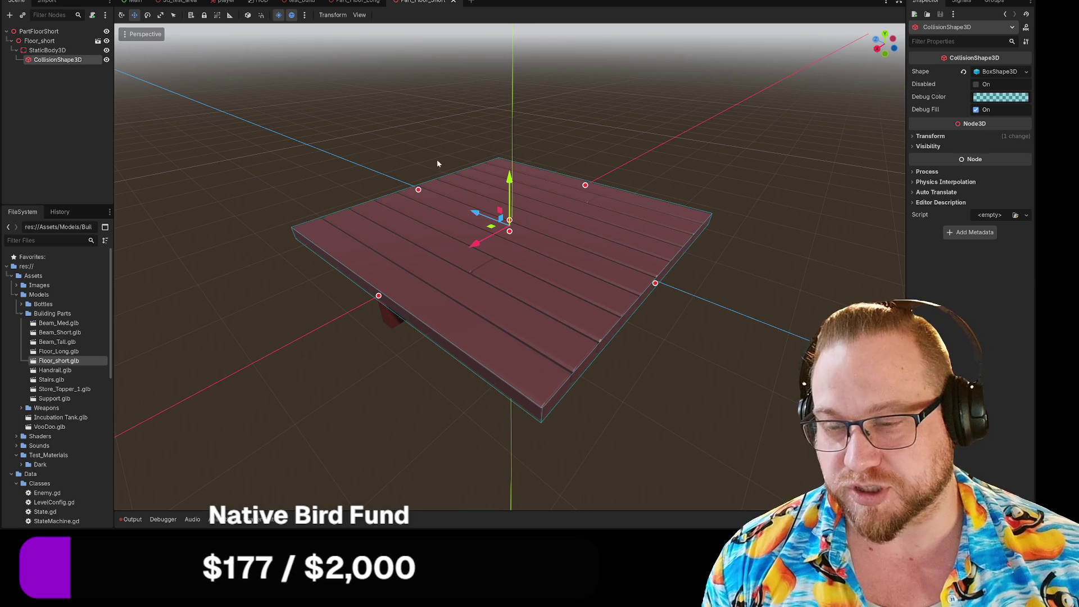
{"action": "mouse_move", "coordinate": [333, 286]}
{"action": "left_mouse_down"}
{"action": "mouse_move", "coordinate": [335, 309]}
{"action": "mouse_move", "coordinate": [304, 264]}
{"action": "left_mouse_up"}
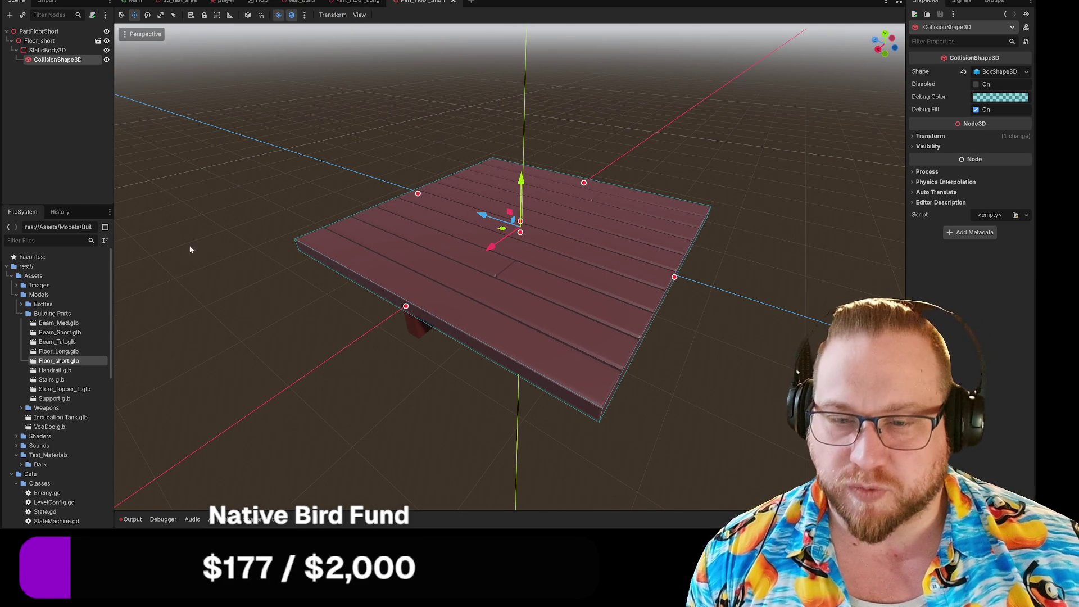
{"action": "scroll", "coordinate": [56, 362], "scroll_direction": "down", "scroll_amount": 8}
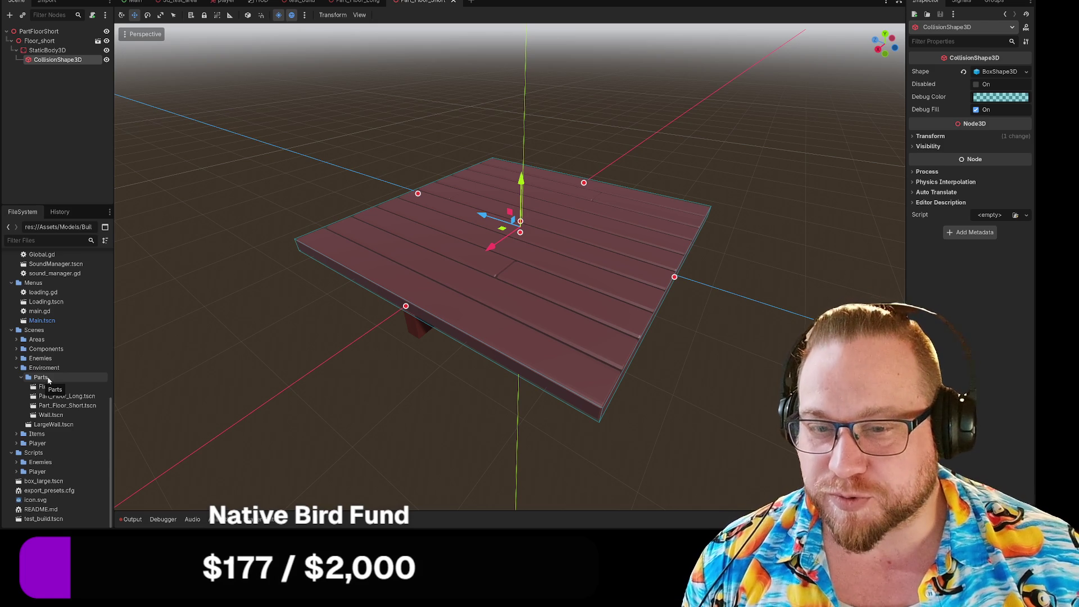
Use Create New > Scene... on the Parts folder, with 3D Scene as root type
{"action": "right_click", "coordinate": [48, 380]}
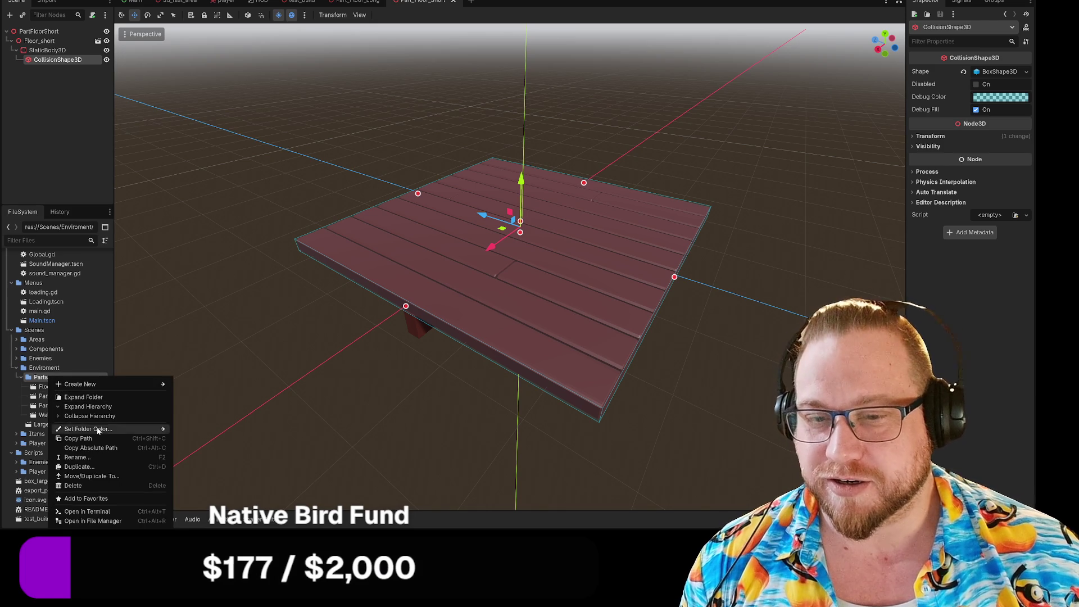
{"action": "mouse_move", "coordinate": [161, 384]}
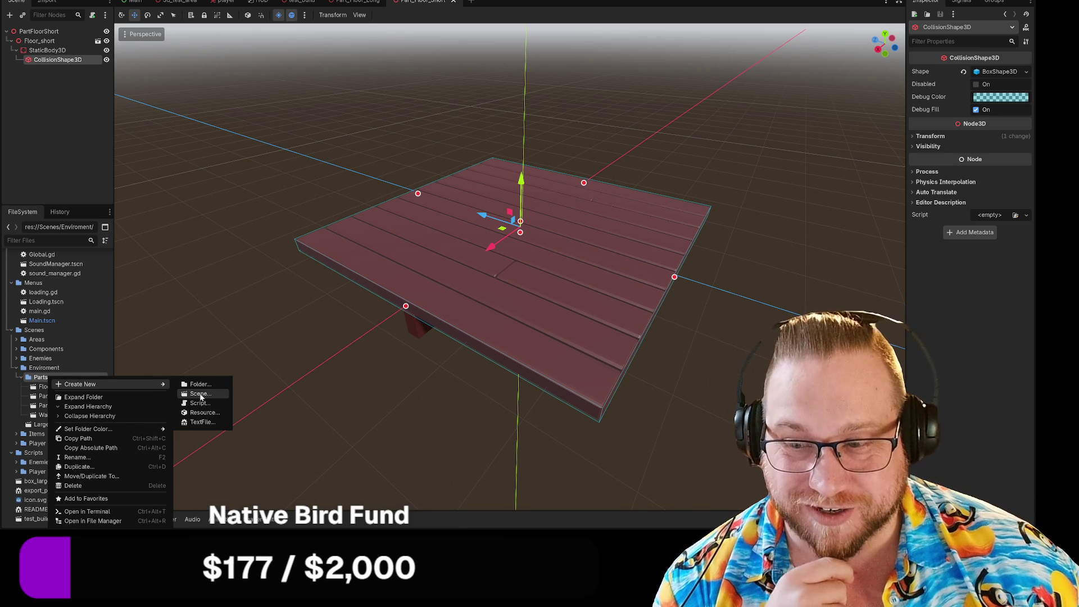
{"action": "left_click", "coordinate": [201, 395]}
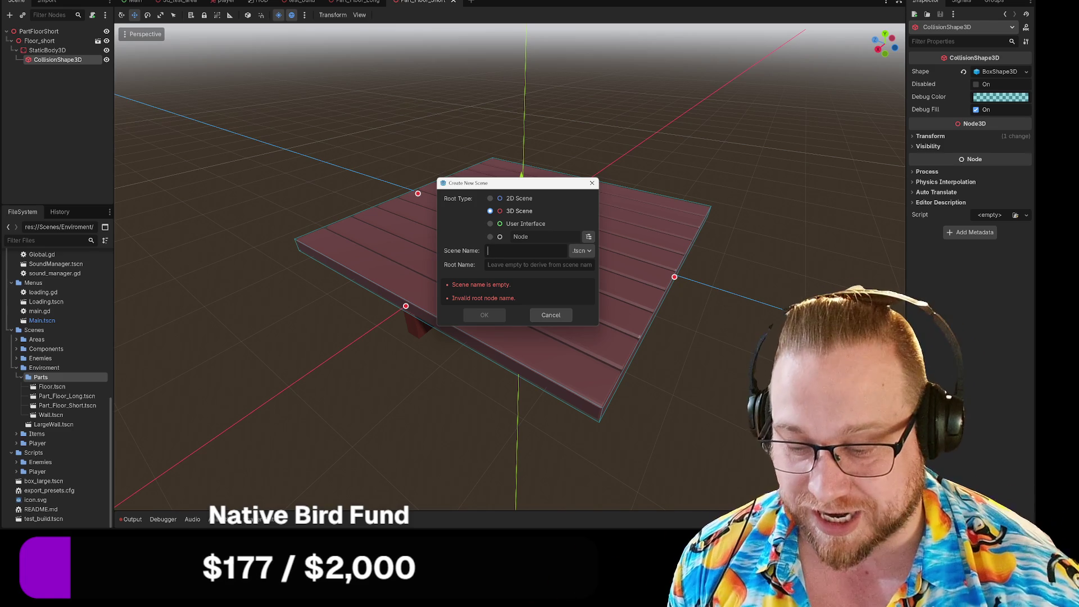
Enter Part_Stairs as the scene name and create the 3D scene in Parts
{"action": "type", "text": "Stairs"}
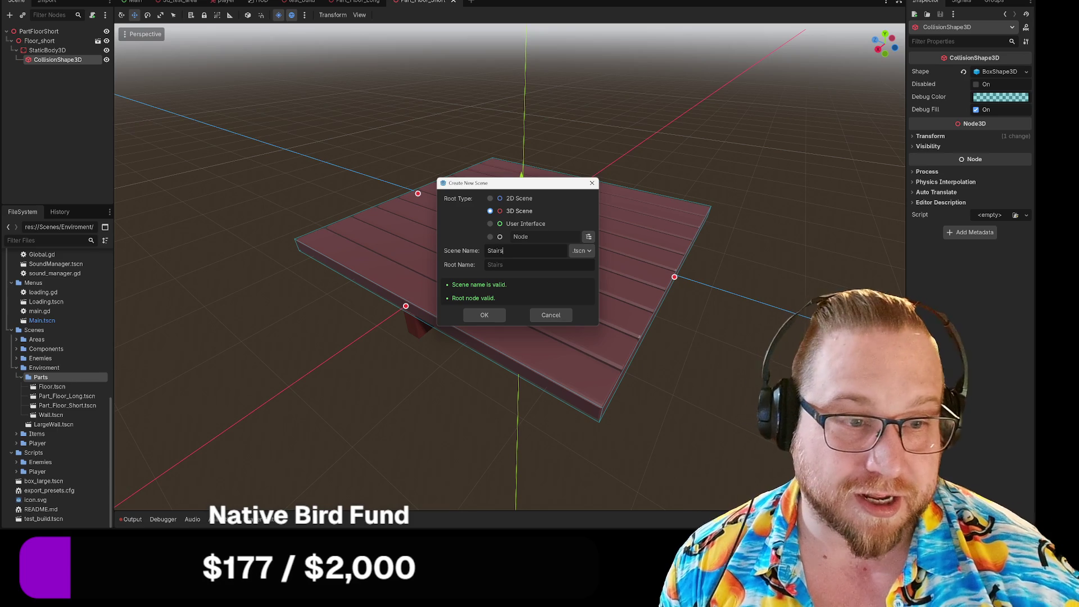
{"action": "key", "text": "BackSpace"}
{"action": "key", "text": "BackSpace"}
{"action": "key", "text": "BackSpace"}
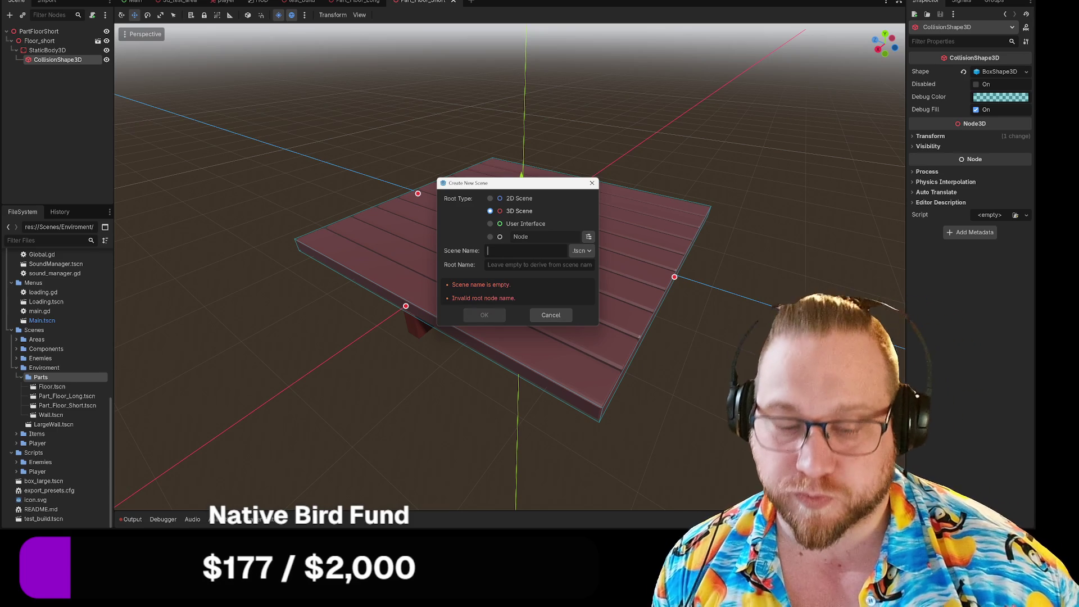
{"action": "type", "text": "Part_Stairs"}
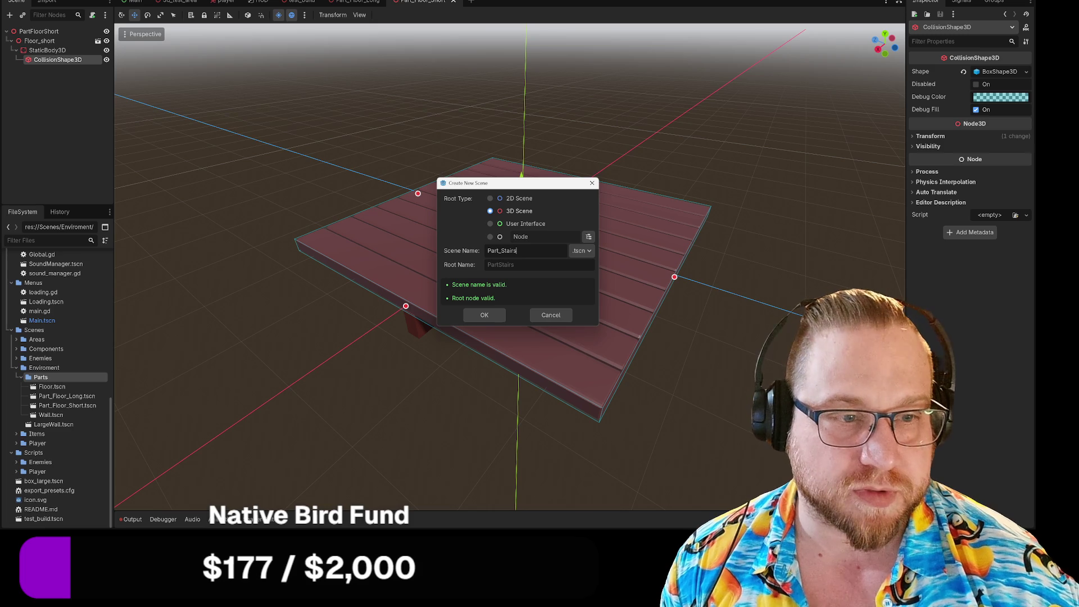
{"action": "key", "text": "Return"}
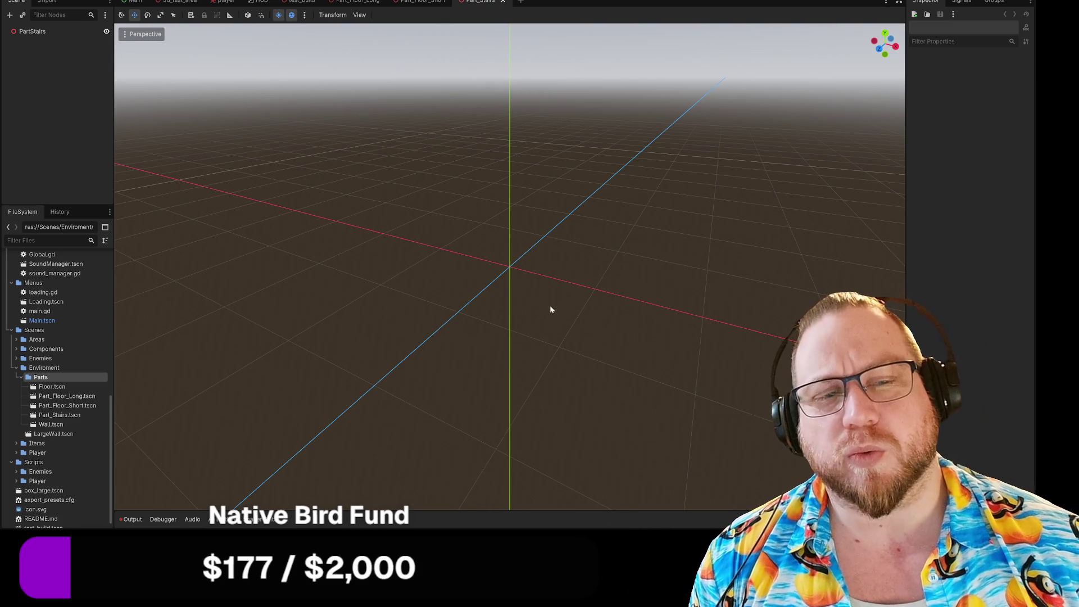
Drag Stairs.glb from Assets/Models/Building Parts under the PartStairs root and zoom out
{"action": "left_click_drag", "start_coordinate": [543, 308], "coordinate": [504, 315]}
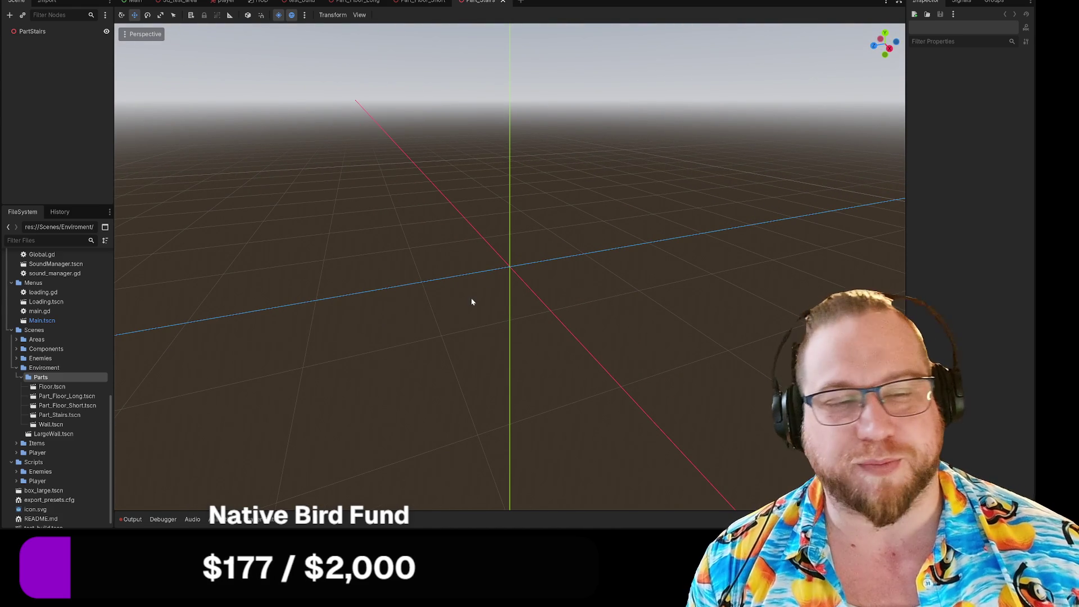
{"action": "scroll", "coordinate": [474, 302], "scroll_direction": "up", "scroll_amount": 2}
{"action": "scroll", "coordinate": [66, 376], "scroll_direction": "down", "scroll_amount": 2}
{"action": "scroll", "coordinate": [70, 393], "scroll_direction": "up", "scroll_amount": 6}
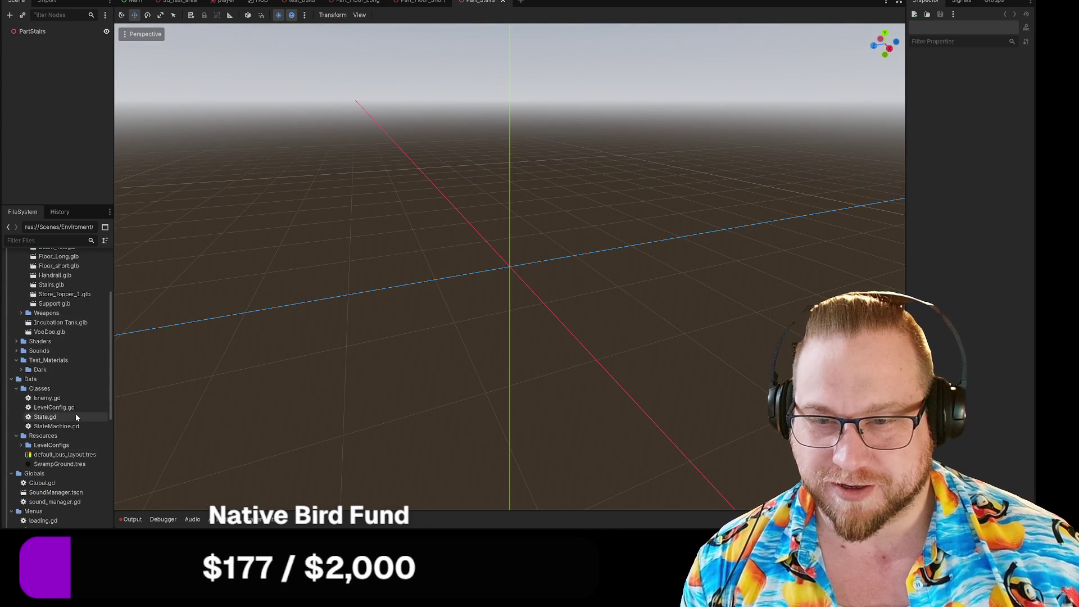
{"action": "mouse_move", "coordinate": [63, 352]}
{"action": "left_mouse_down"}
{"action": "mouse_move", "coordinate": [50, 50]}
{"action": "mouse_move", "coordinate": [39, 34]}
{"action": "left_mouse_up"}
{"action": "scroll", "coordinate": [216, 232], "scroll_direction": "down", "scroll_amount": 5}
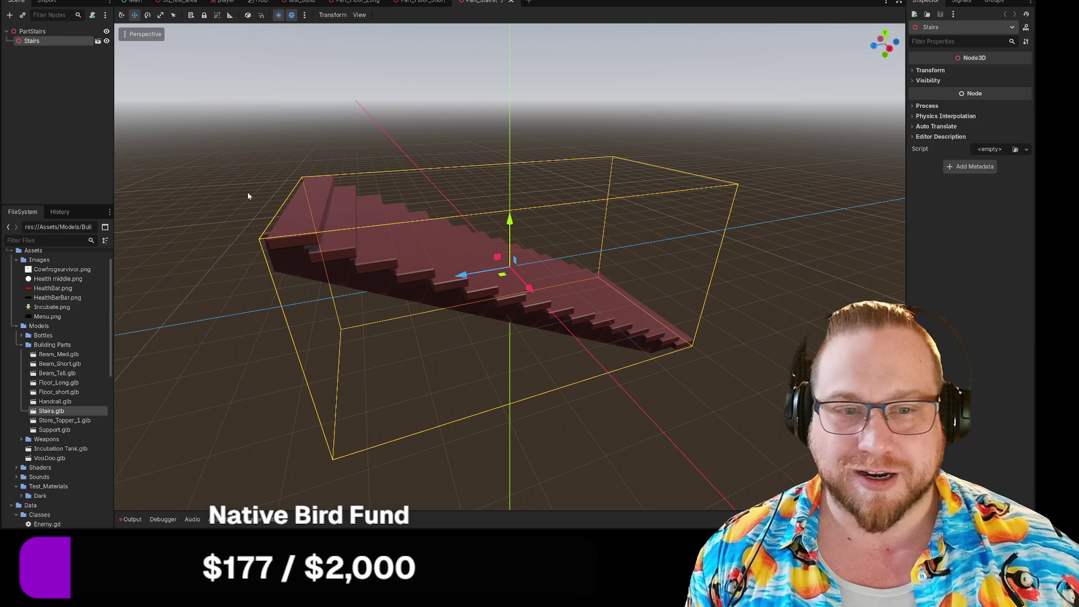
{"action": "scroll", "coordinate": [292, 217], "scroll_direction": "down", "scroll_amount": 3}
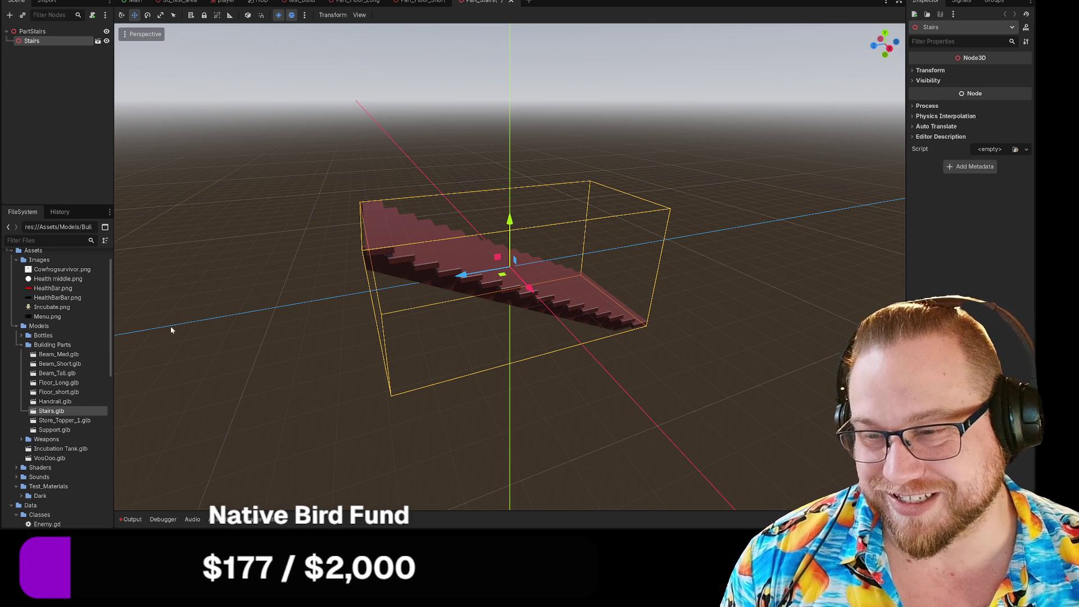
Orbit to a lower, more level view of the Stairs model
{"action": "mouse_move", "coordinate": [178, 299]}
{"action": "left_mouse_down"}
{"action": "mouse_move", "coordinate": [165, 291]}
{"action": "mouse_move", "coordinate": [185, 301]}
{"action": "mouse_move", "coordinate": [177, 291]}
{"action": "left_mouse_up"}
Add a StaticBody3D under Stairs and a MeshInstance3D under the StaticBody3D
{"action": "right_click", "coordinate": [40, 44]}
{"action": "left_click", "coordinate": [77, 51]}
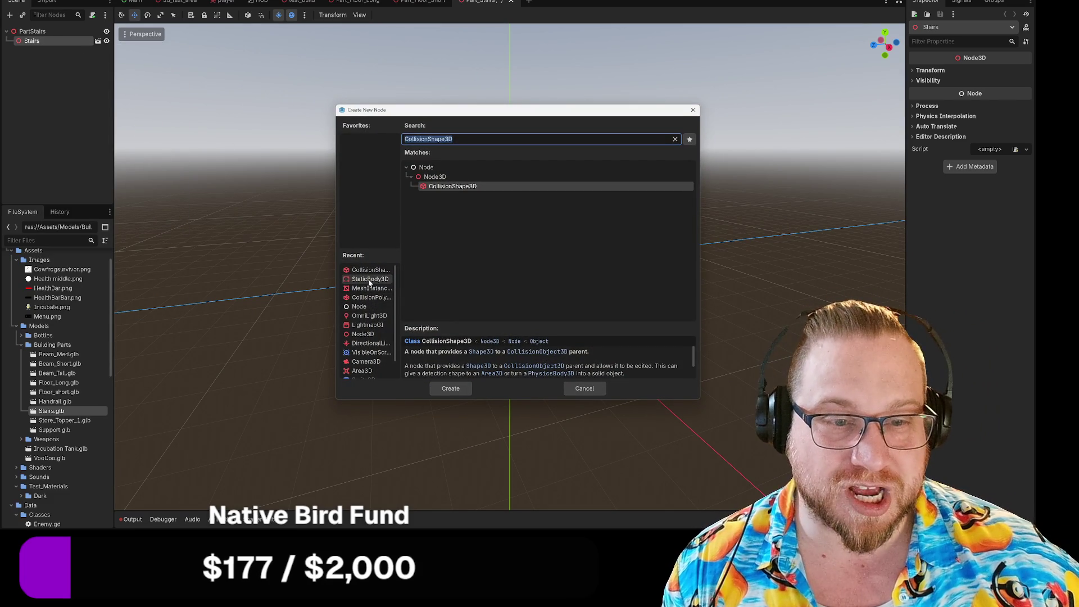
{"action": "double_click", "coordinate": [370, 280]}
{"action": "right_click", "coordinate": [45, 52]}
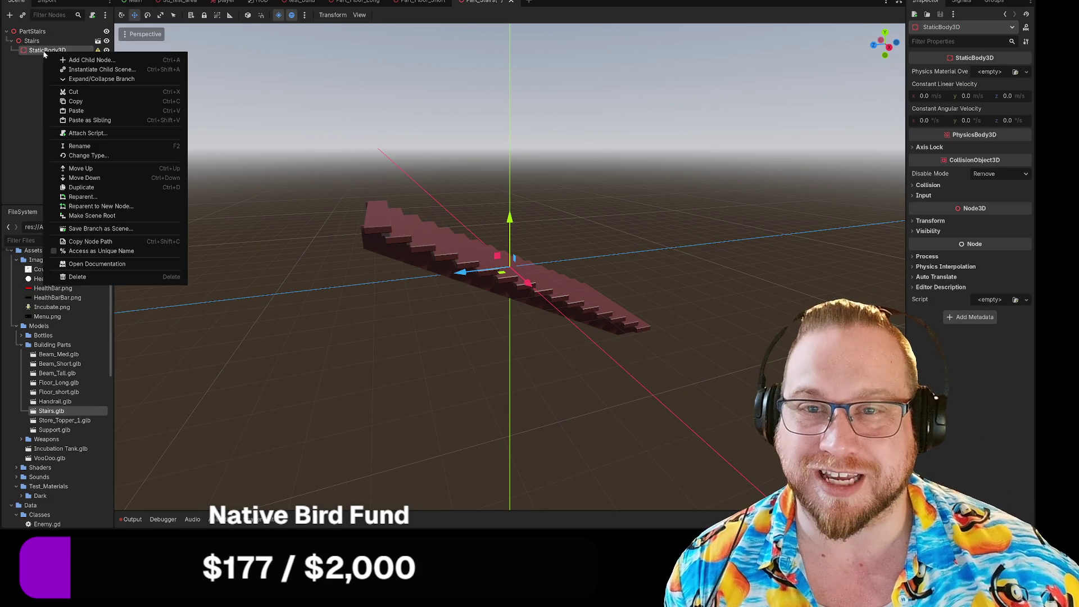
{"action": "left_click", "coordinate": [87, 57]}
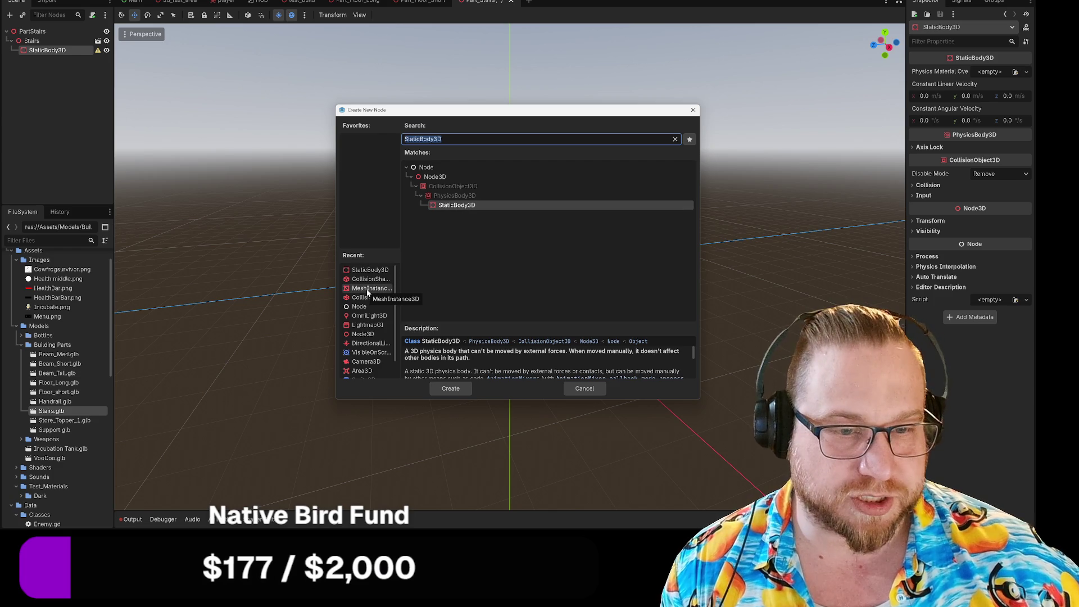
{"action": "double_click", "coordinate": [368, 288]}
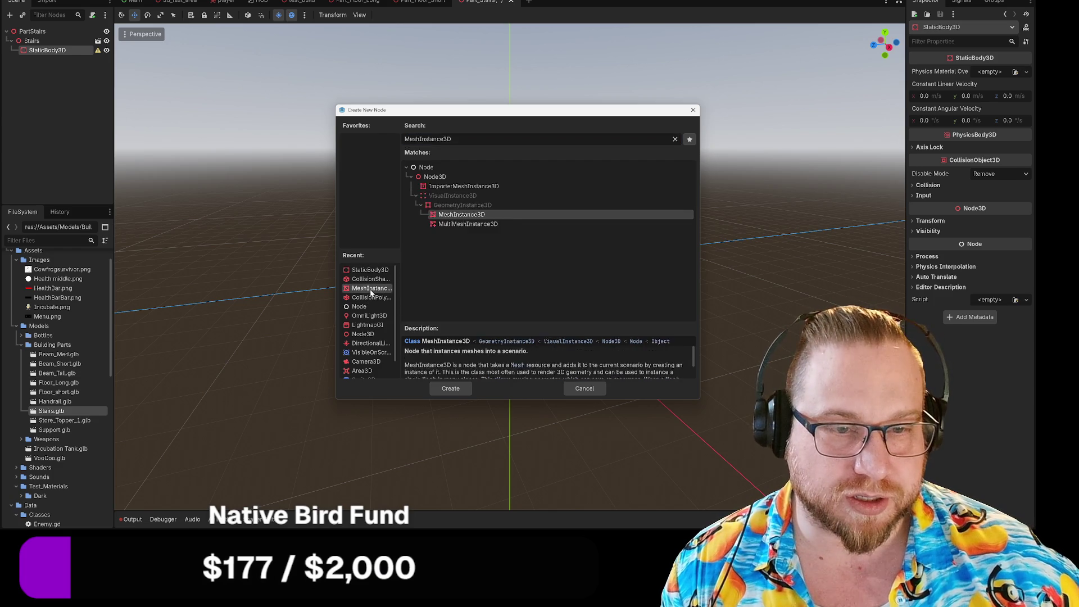
After failed collision-shape attempts, move MeshInstance3D directly under Stairs and assign a PrismMesh
{"action": "left_click", "coordinate": [393, 14]}
{"action": "left_click", "coordinate": [421, 32]}
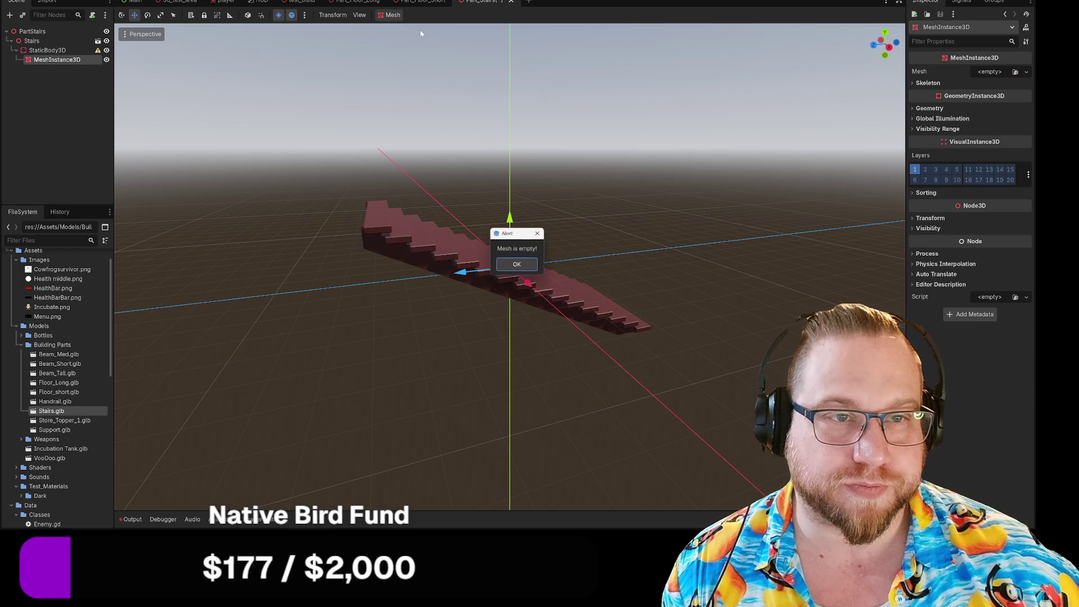
{"action": "left_click", "coordinate": [515, 262]}
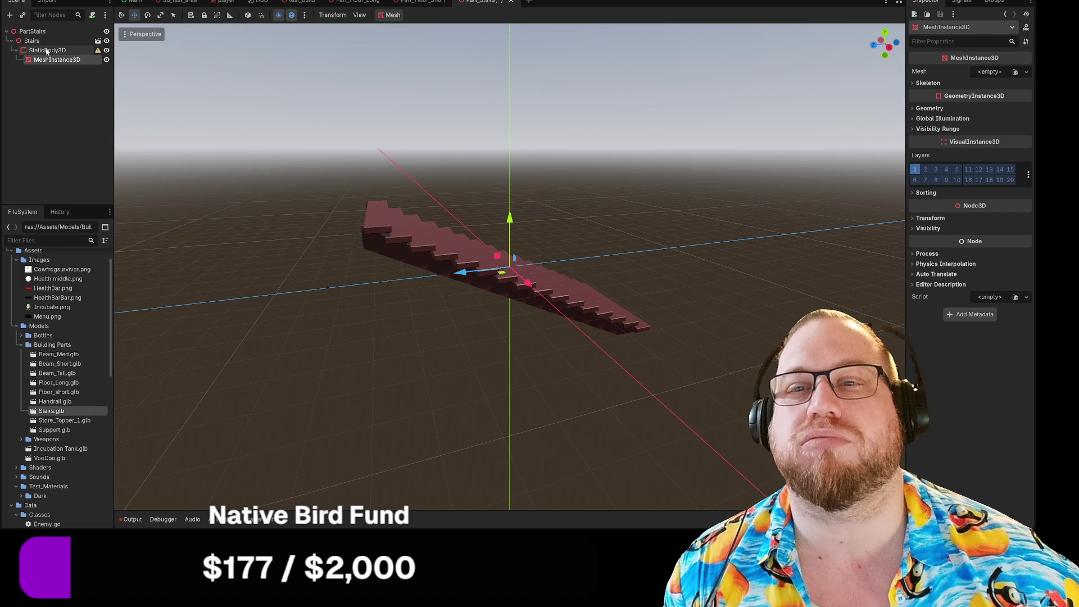
{"action": "left_click_drag", "start_coordinate": [44, 61], "coordinate": [40, 42]}
{"action": "left_click", "coordinate": [392, 15]}
{"action": "left_click", "coordinate": [408, 29]}
{"action": "left_click", "coordinate": [515, 262]}
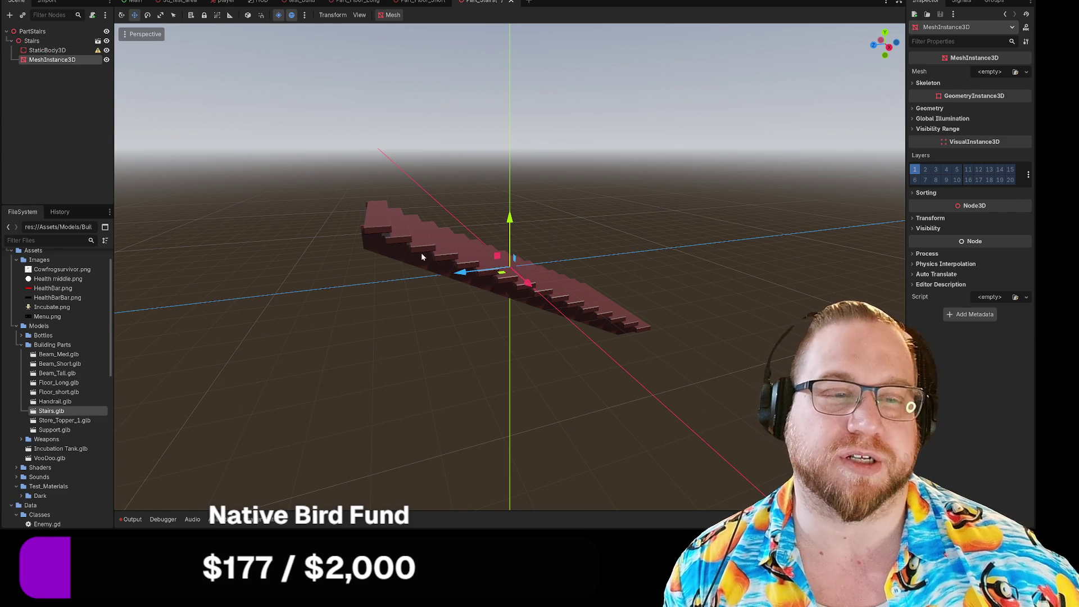
{"action": "left_click", "coordinate": [989, 71]}
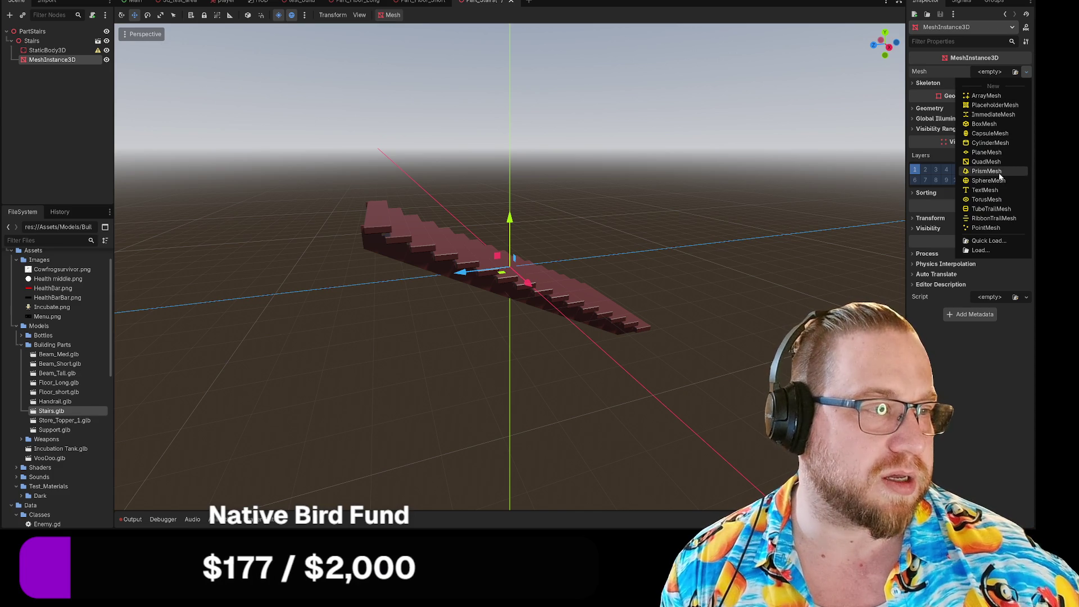
{"action": "left_click", "coordinate": [1000, 172]}
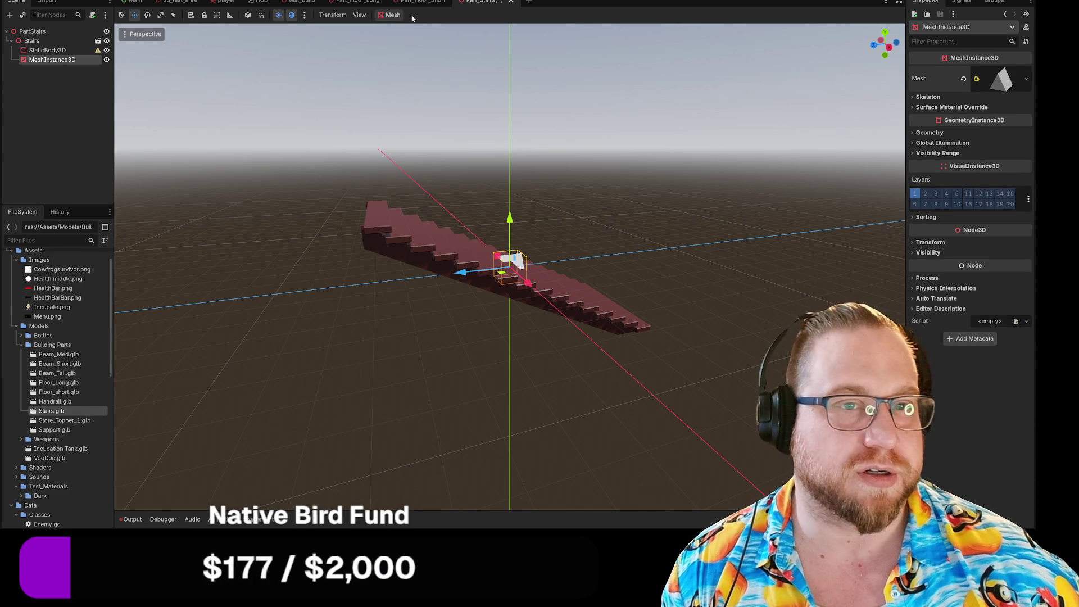
Create a collision shape from the mesh, placed as a Static Body Child
{"action": "left_click", "coordinate": [393, 14]}
{"action": "left_click", "coordinate": [419, 38]}
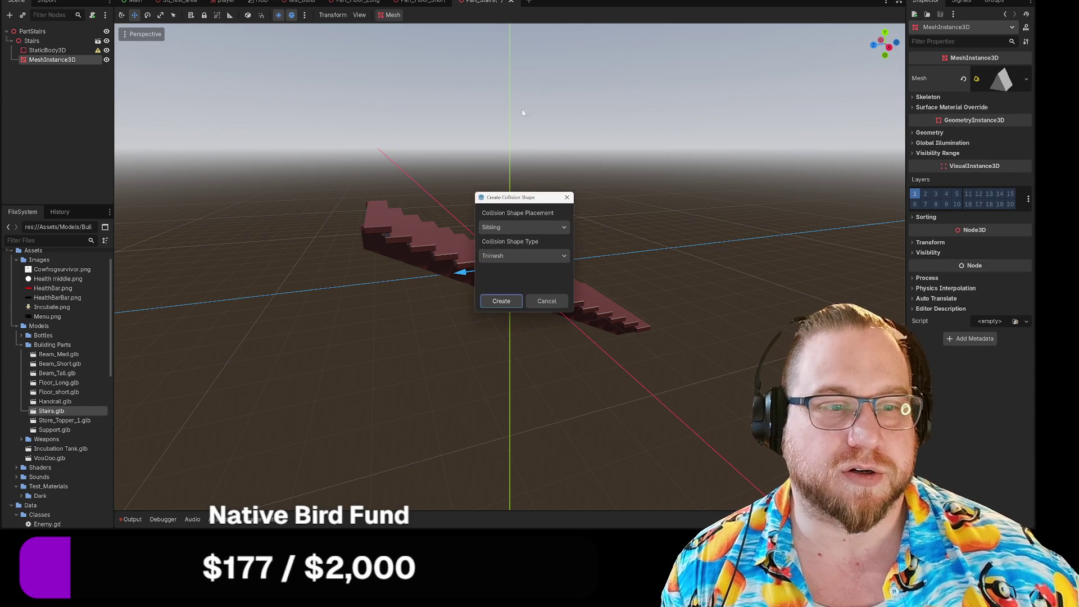
{"action": "left_click", "coordinate": [554, 228]}
{"action": "left_click", "coordinate": [502, 250]}
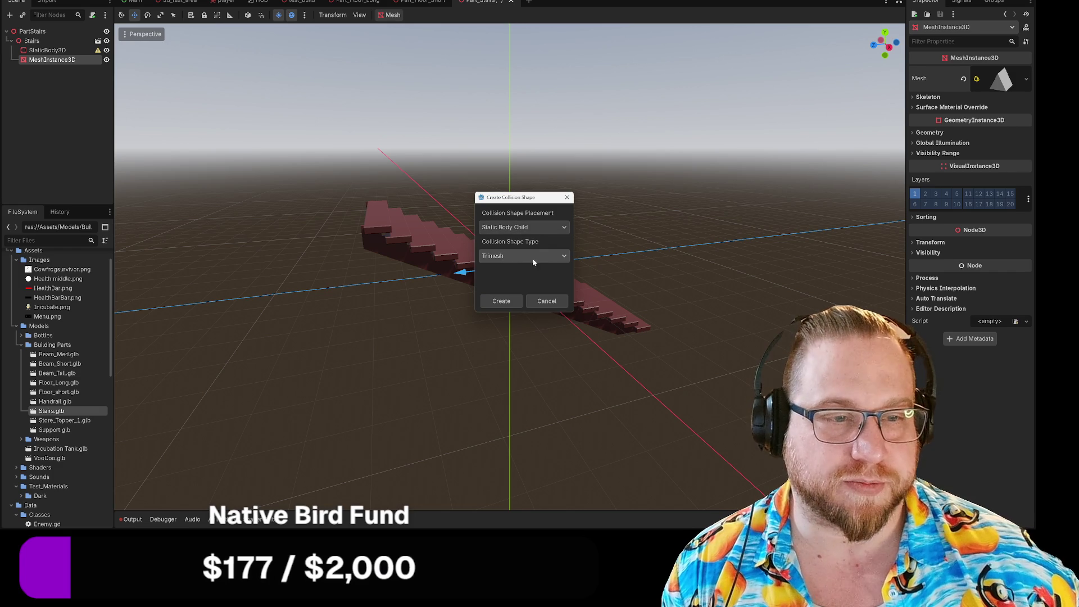
{"action": "left_click", "coordinate": [501, 301]}
{"action": "left_click_drag", "start_coordinate": [663, 291], "coordinate": [615, 301]}
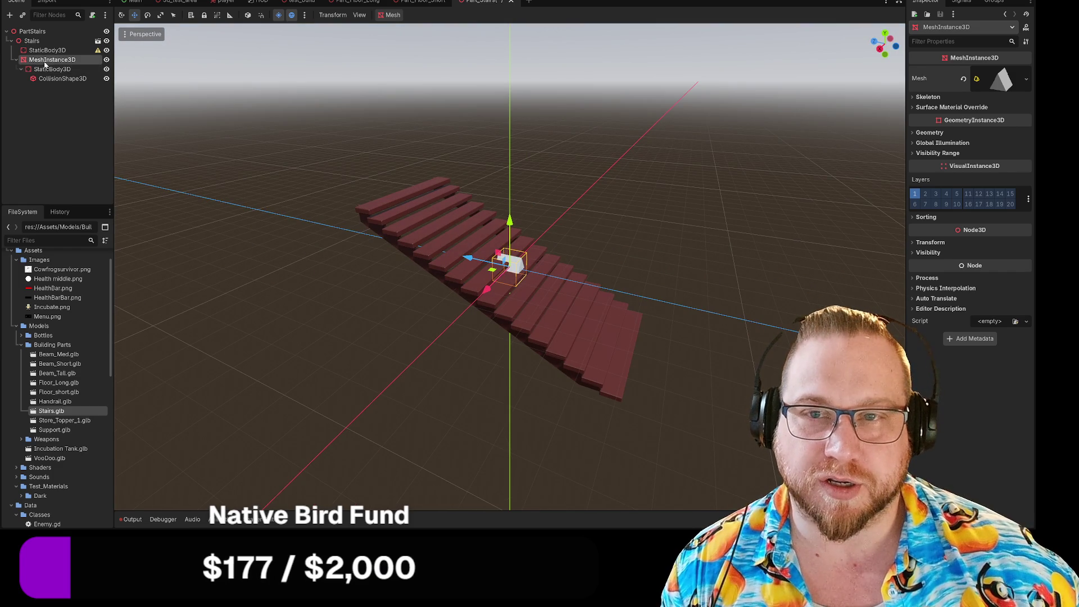
Inspect the generated CollisionShape3D and StaticBody3D, then delete MeshInstance3D
{"action": "left_click", "coordinate": [46, 81]}
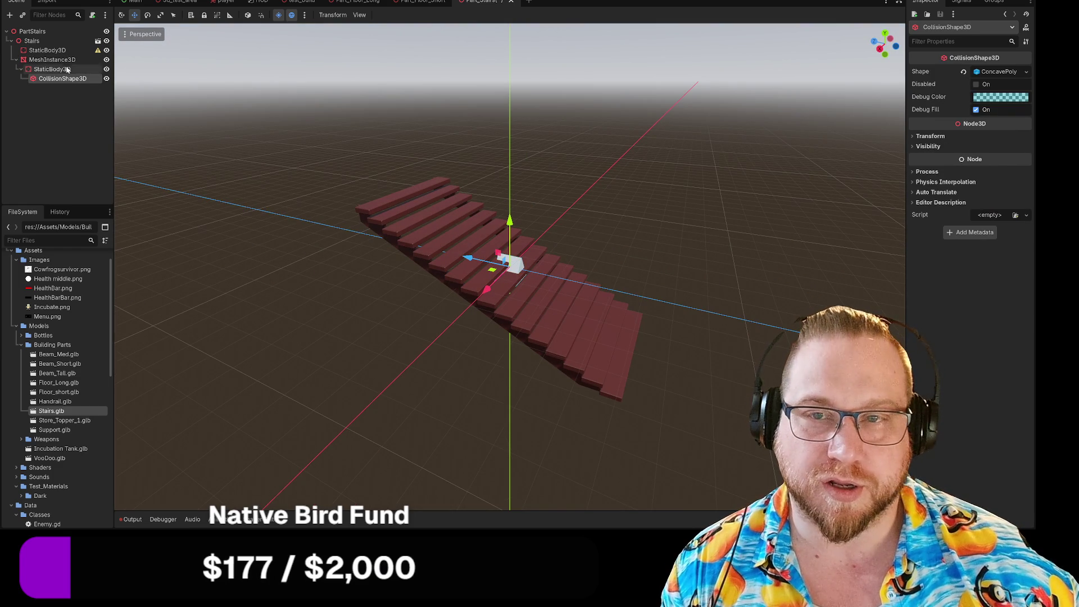
{"action": "left_click", "coordinate": [51, 69]}
{"action": "left_click", "coordinate": [56, 61]}
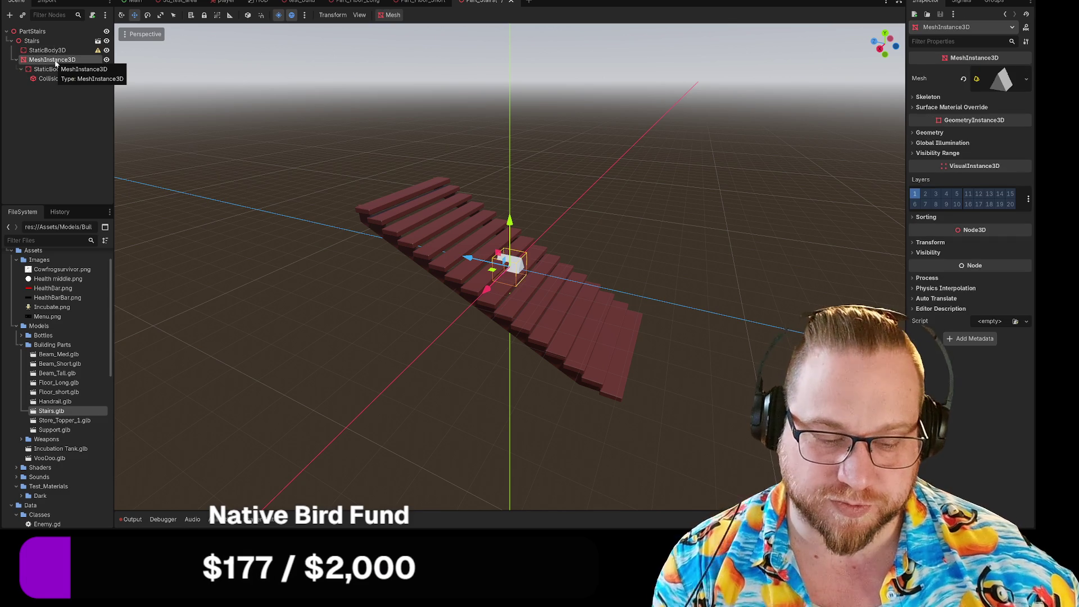
{"action": "key", "text": "Delete"}
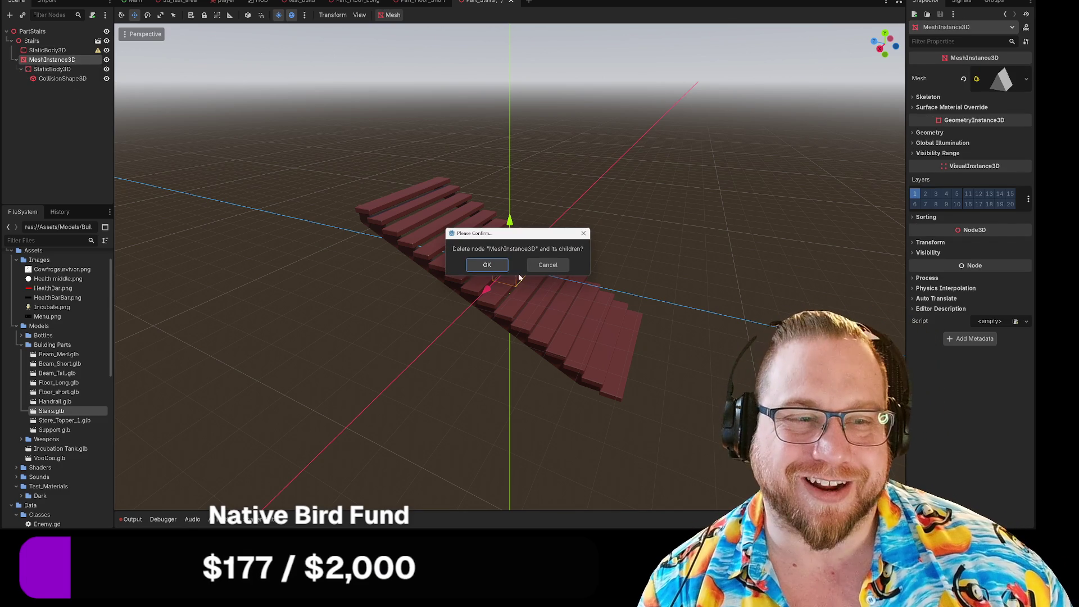
Remove the MeshInstance3D and StaticBody3D nodes and add a new MeshInstance3D under Stairs
{"action": "key", "text": "Return"}
{"action": "key", "text": "Delete"}
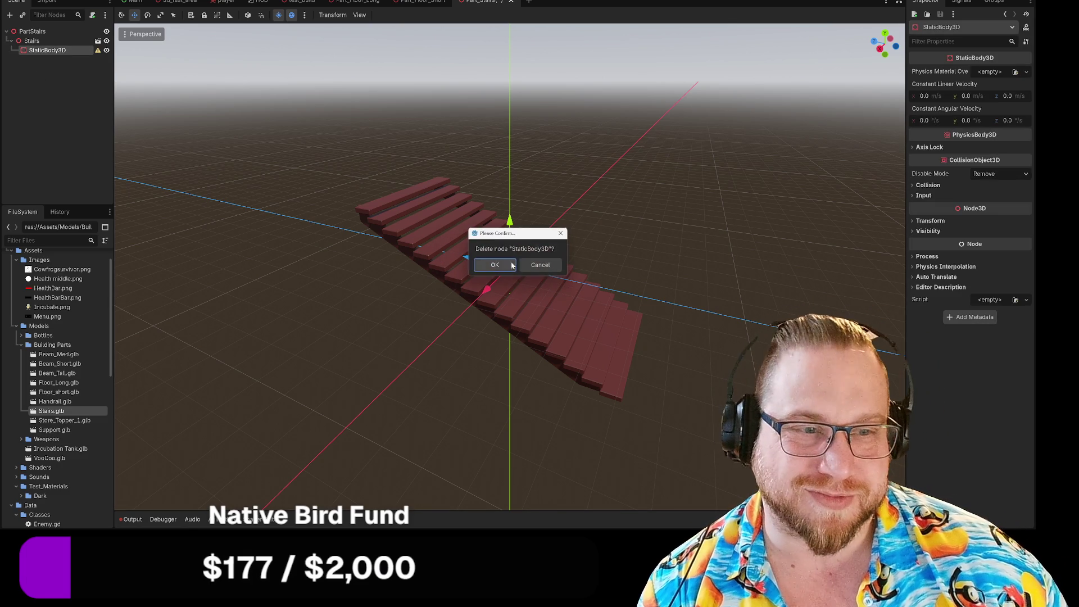
{"action": "key", "text": "Return"}
{"action": "right_click", "coordinate": [45, 43]}
{"action": "left_click", "coordinate": [90, 54]}
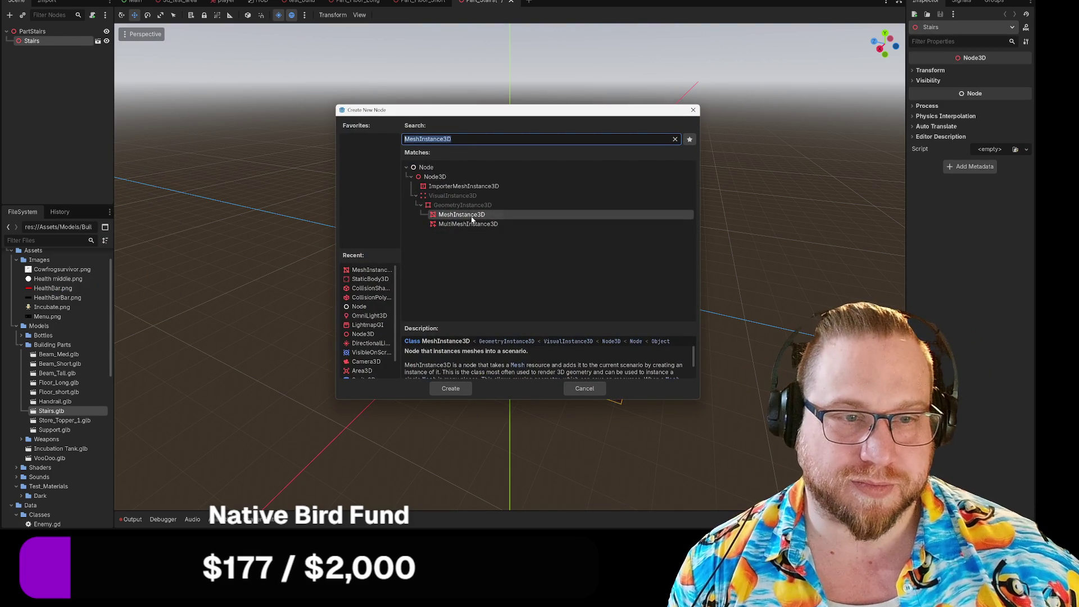
{"action": "double_click", "coordinate": [364, 271]}
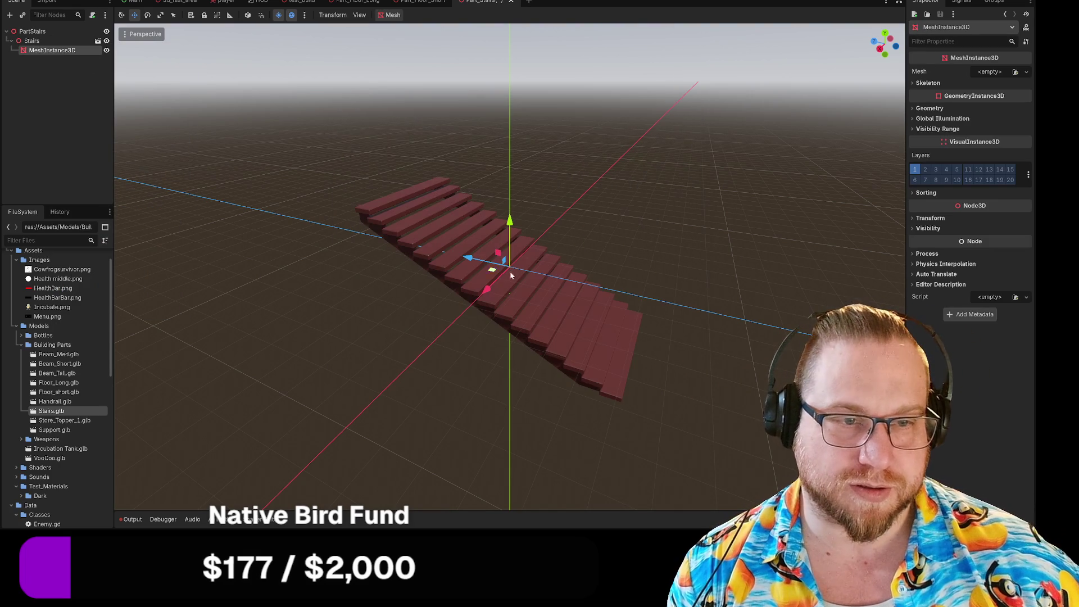
Retry Create Collision Shape, then assign a PlaneMesh to the new MeshInstance3D
{"action": "left_click", "coordinate": [990, 73]}
{"action": "left_click", "coordinate": [393, 15]}
{"action": "left_click", "coordinate": [393, 14]}
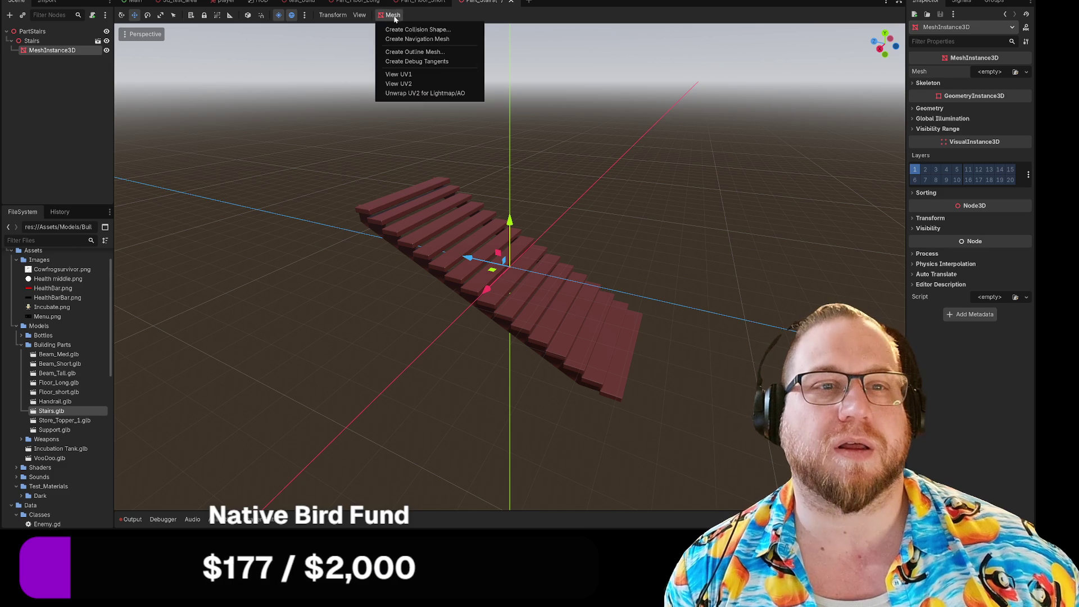
{"action": "left_click", "coordinate": [418, 30]}
{"action": "left_click", "coordinate": [518, 268]}
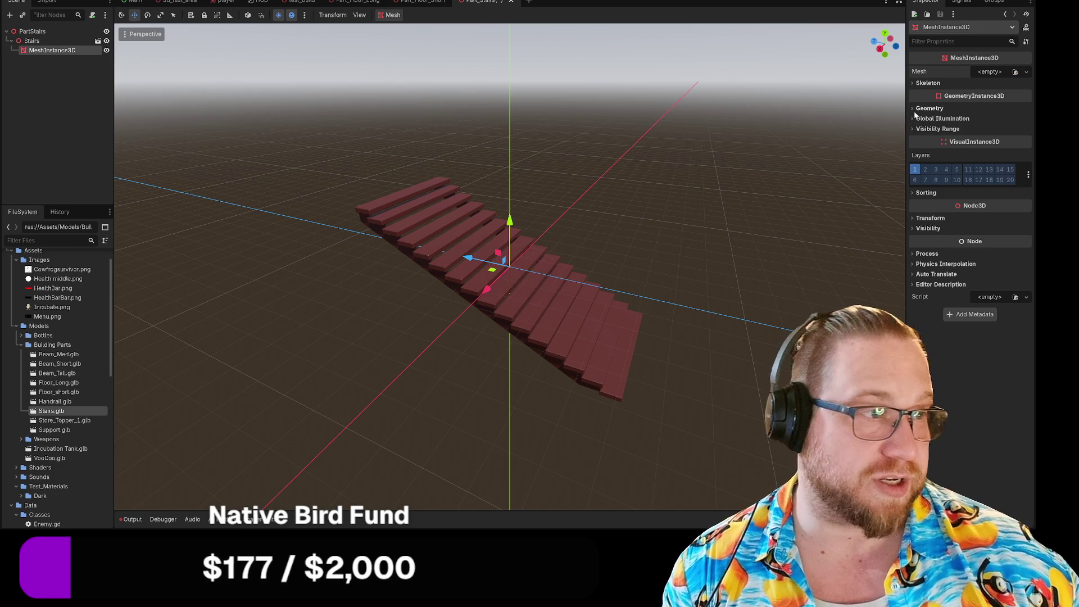
{"action": "left_click", "coordinate": [985, 75]}
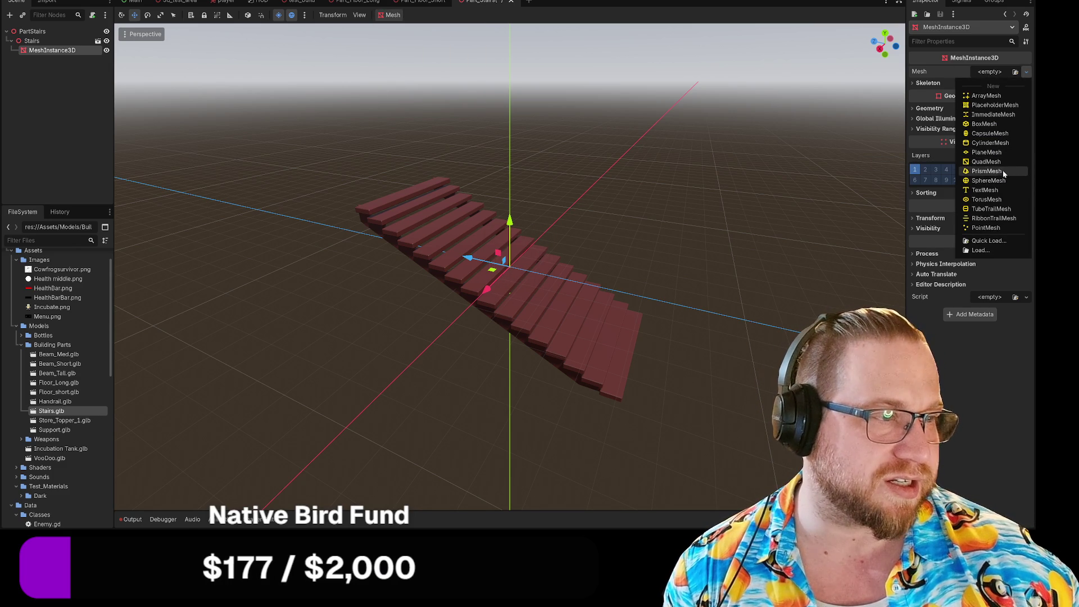
{"action": "left_click", "coordinate": [998, 153]}
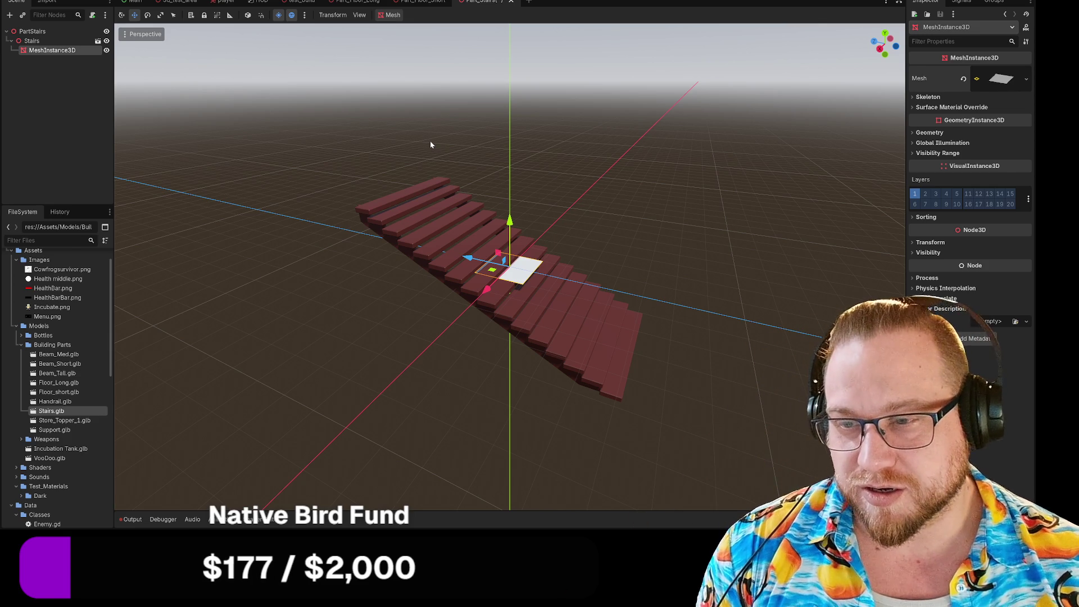
Try Create Collision Shape on the test plane mesh, cancel it, then delete that MeshInstance3D node
{"action": "mouse_move", "coordinate": [618, 296]}
{"action": "left_mouse_down"}
{"action": "mouse_move", "coordinate": [628, 294]}
{"action": "mouse_move", "coordinate": [620, 283]}
{"action": "left_mouse_up"}
{"action": "key", "text": "e"}
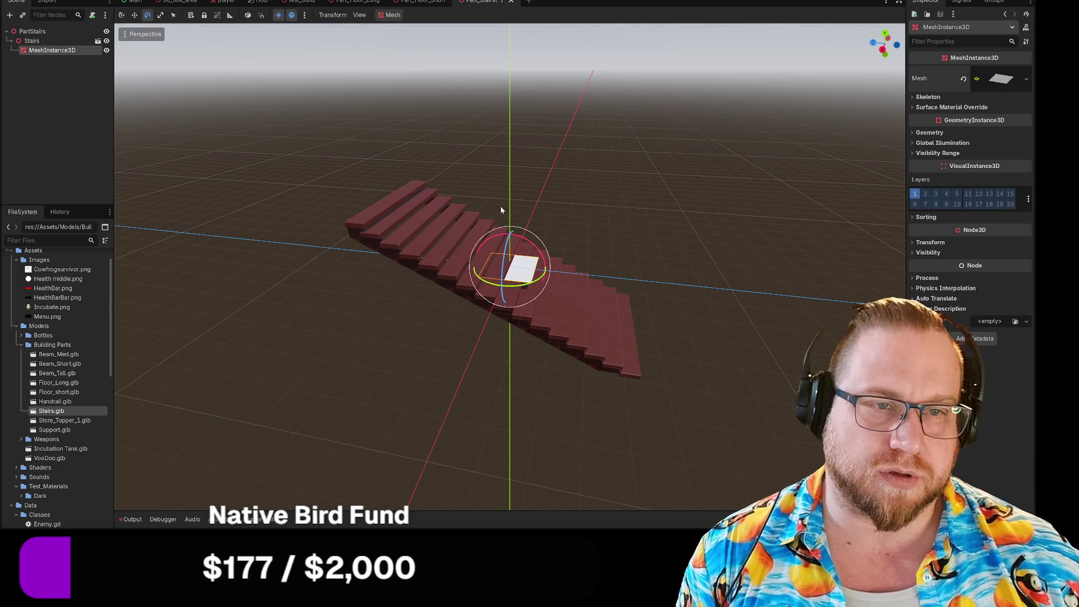
{"action": "left_click", "coordinate": [390, 16]}
{"action": "left_click", "coordinate": [415, 30]}
{"action": "left_click", "coordinate": [538, 304]}
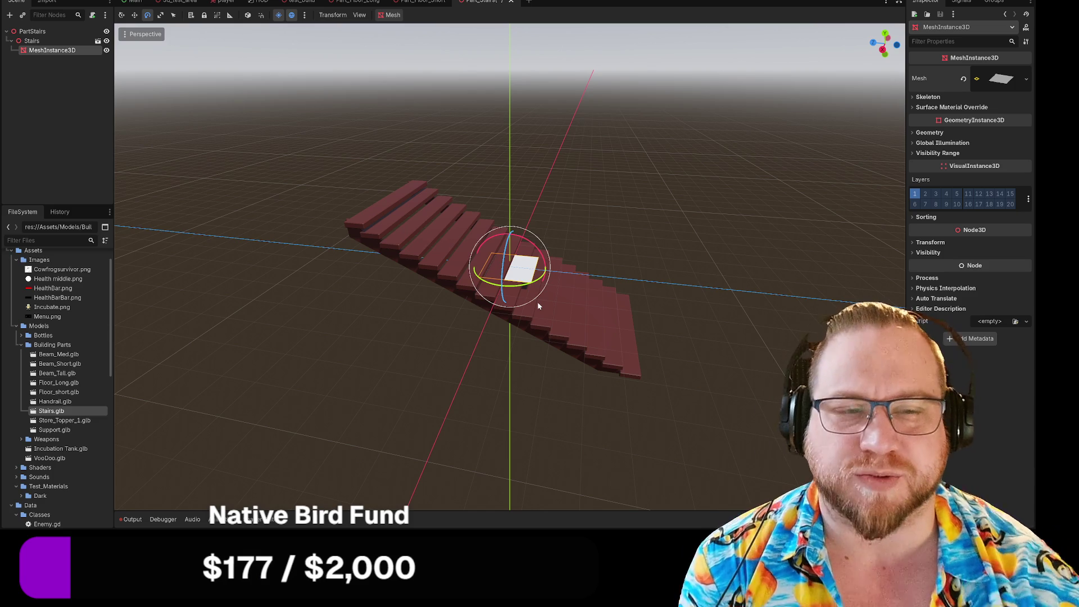
{"action": "key", "text": "Delete"}
{"action": "key", "text": "Return"}
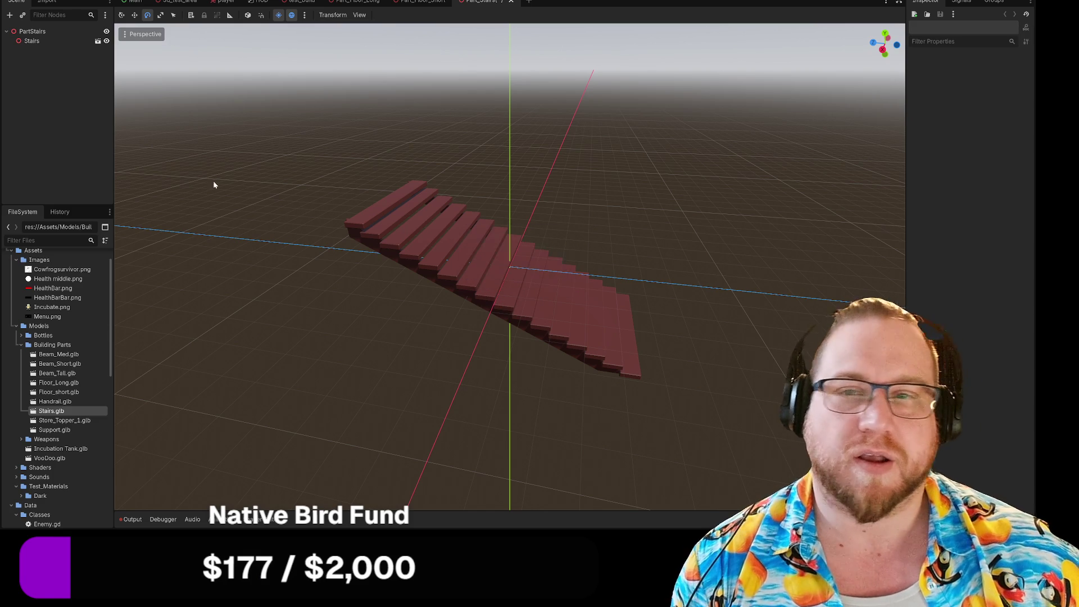
{"action": "right_click", "coordinate": [32, 41]}
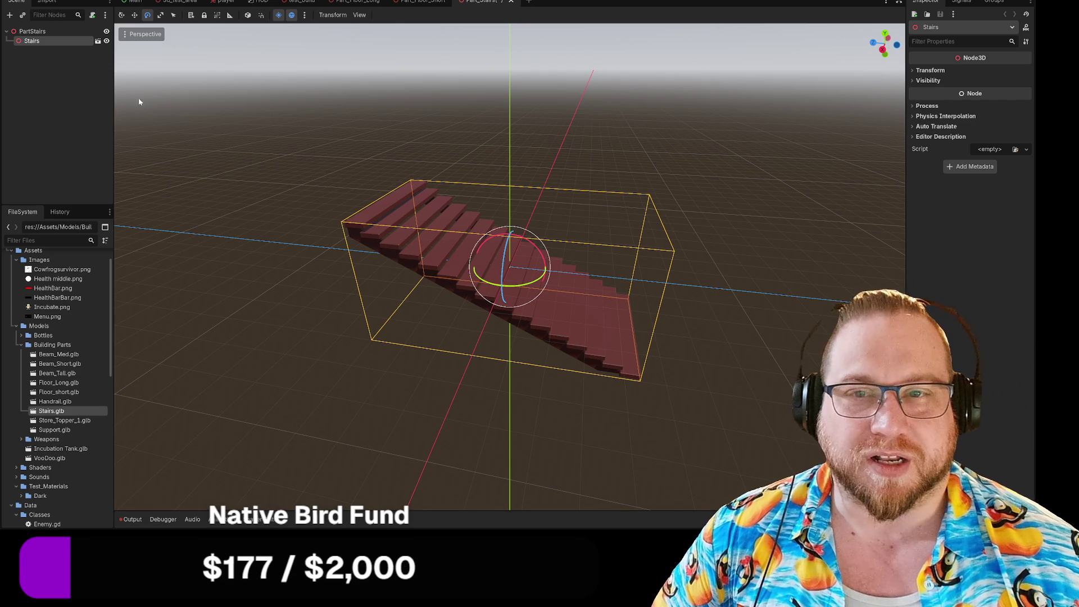
{"action": "right_click", "coordinate": [31, 42]}
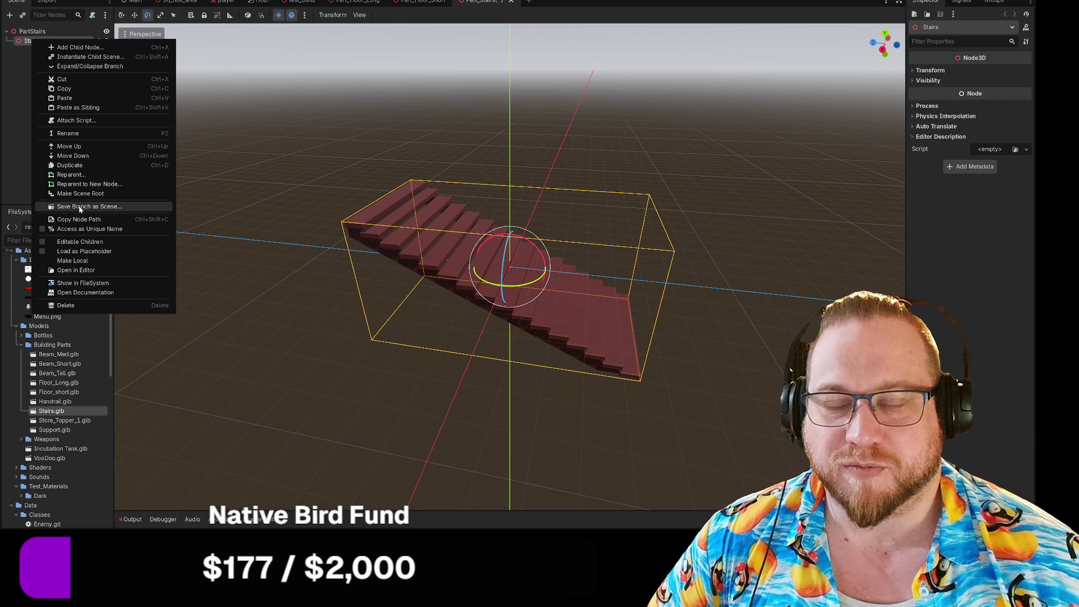
Enable Editable Children on Stairs and select the exposed Stairs_Supports and Stairs_Steps meshes
{"action": "left_click", "coordinate": [80, 242]}
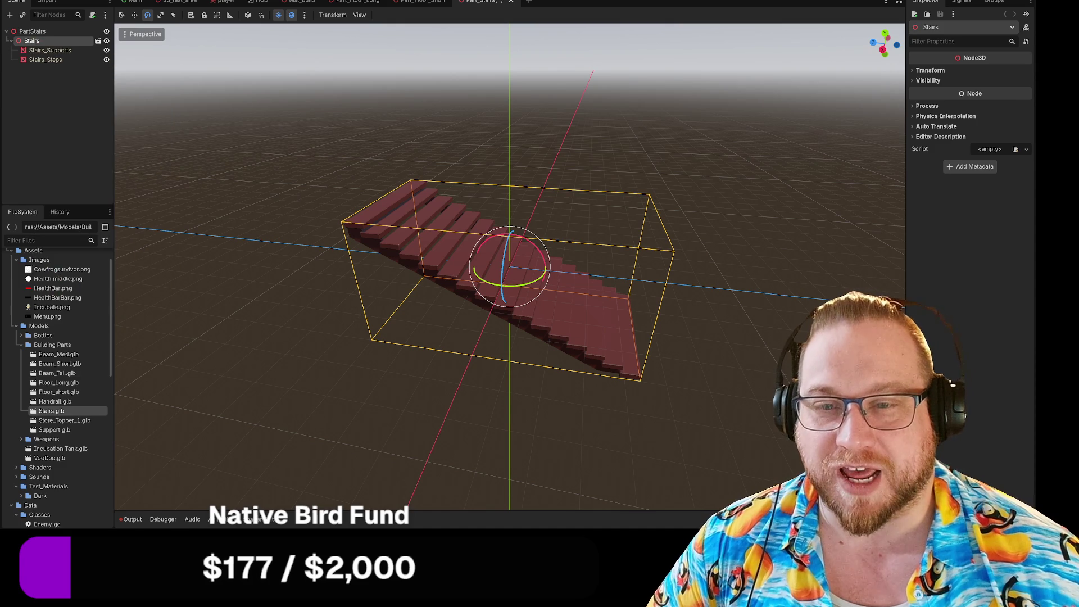
{"action": "left_click", "coordinate": [47, 60]}
{"action": "left_click", "coordinate": [47, 51]}
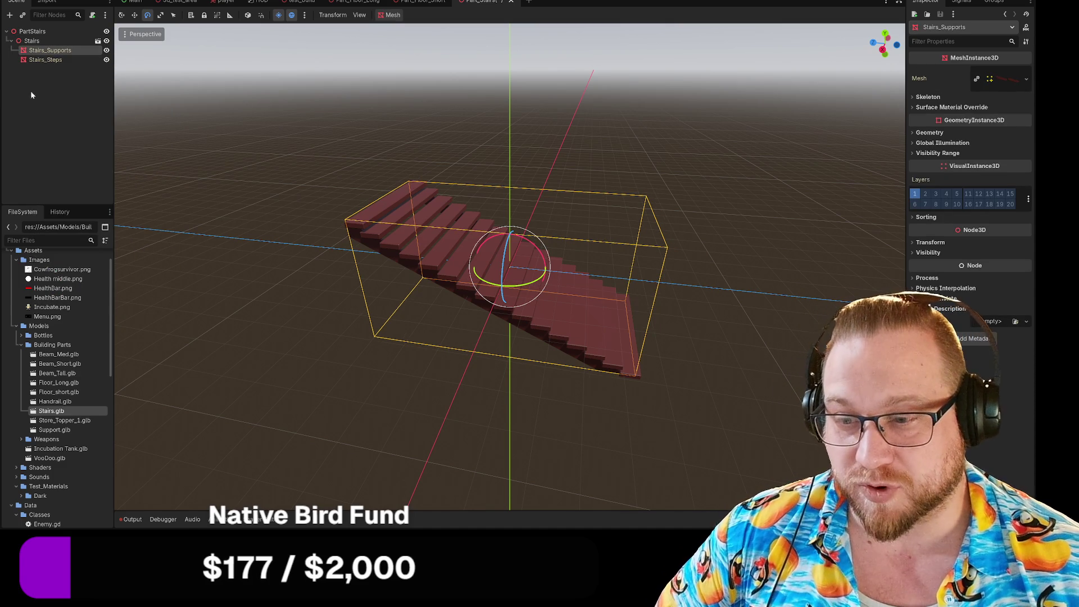
{"action": "left_click", "coordinate": [41, 60]}
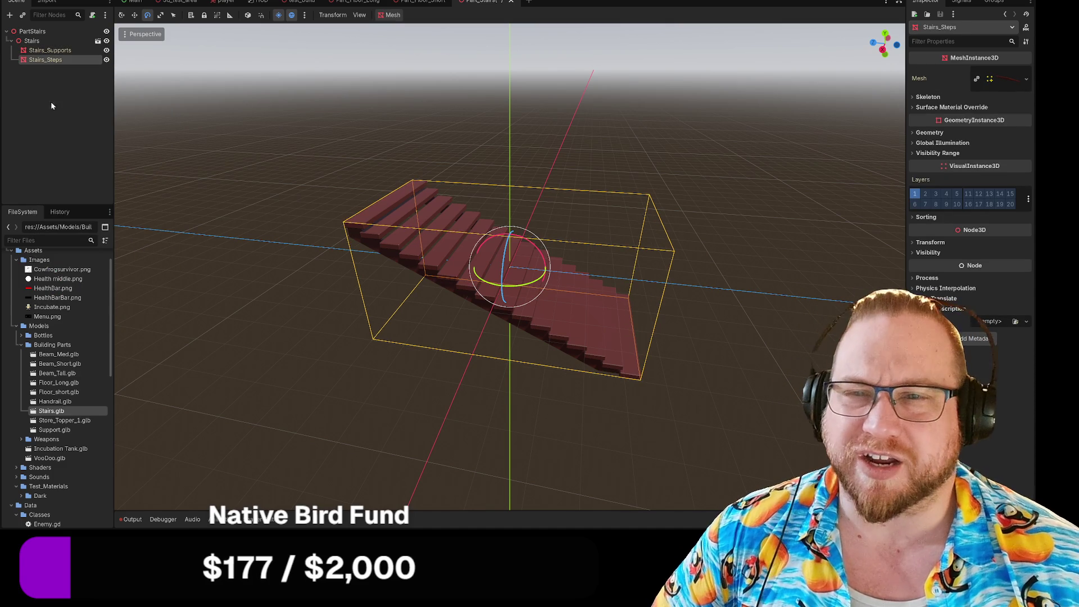
{"action": "right_click", "coordinate": [49, 62]}
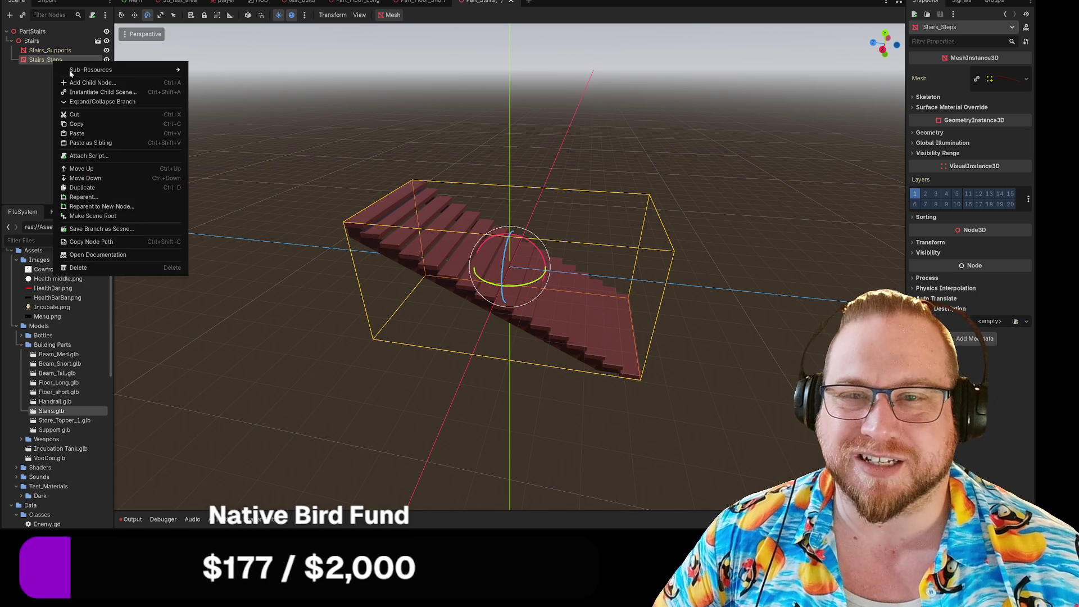
Give Stairs_Steps a Static Body child collision shape from its mesh, then save the stairs scene
{"action": "left_click", "coordinate": [85, 85]}
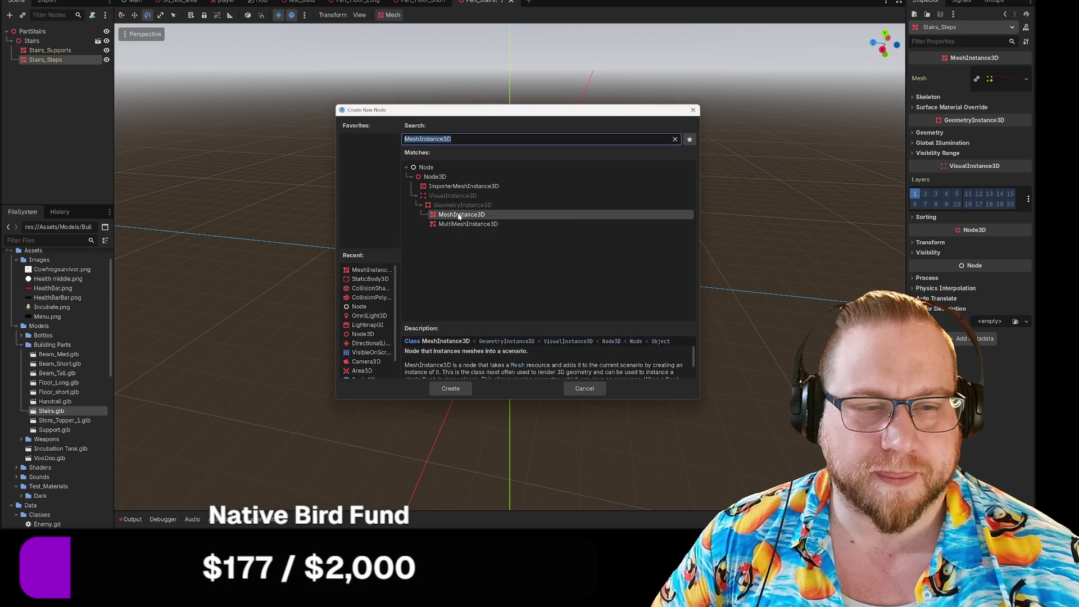
{"action": "left_click", "coordinate": [584, 389]}
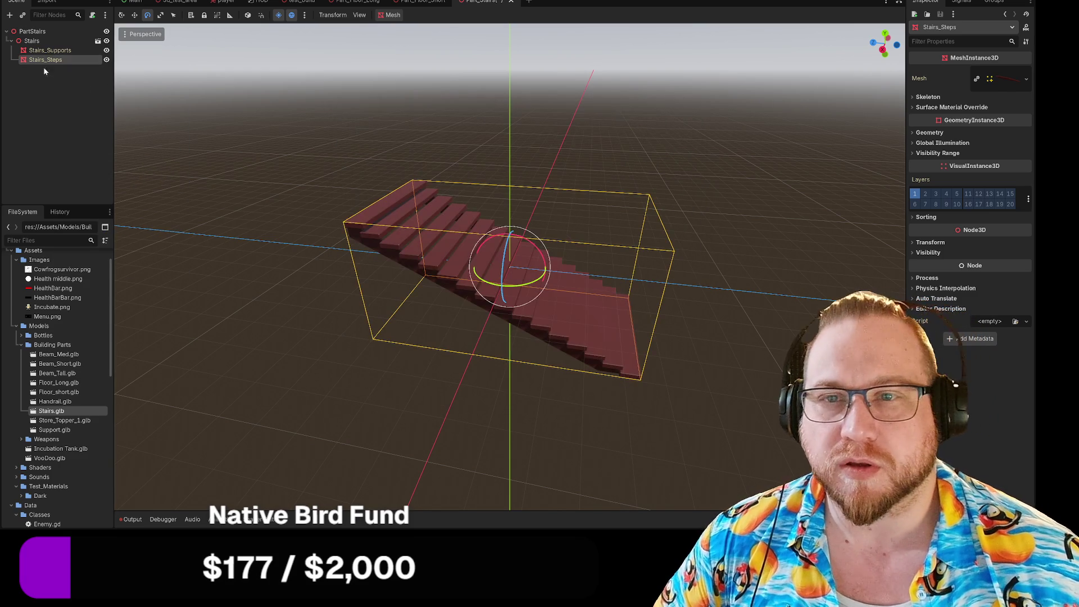
{"action": "left_click", "coordinate": [393, 14]}
{"action": "left_click", "coordinate": [427, 30]}
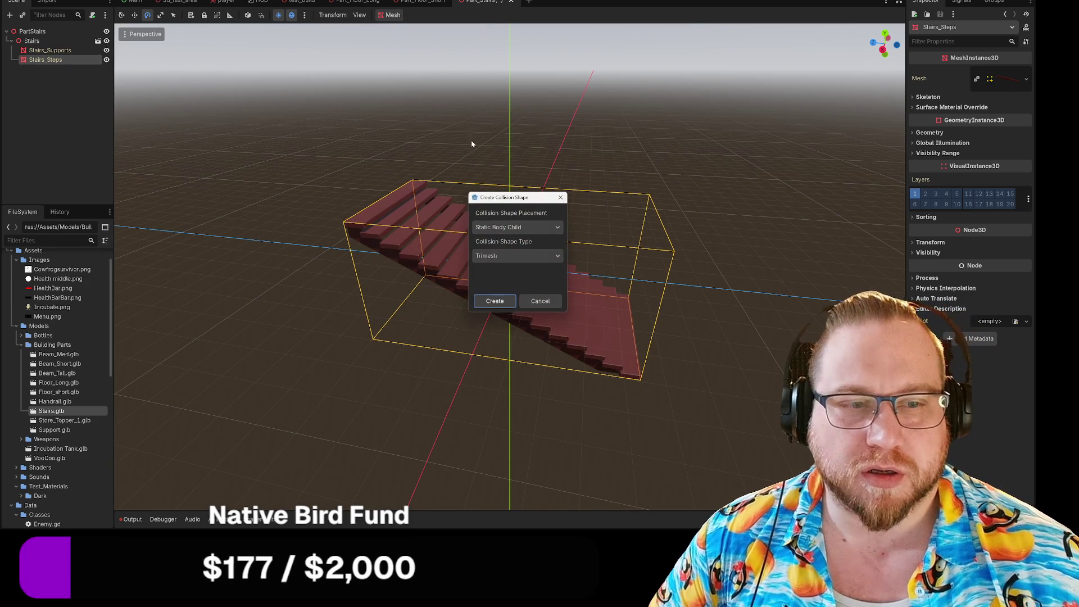
{"action": "left_click", "coordinate": [498, 301]}
{"action": "mouse_move", "coordinate": [452, 371]}
{"action": "left_mouse_down"}
{"action": "mouse_move", "coordinate": [448, 398]}
{"action": "mouse_move", "coordinate": [438, 398]}
{"action": "left_mouse_up"}
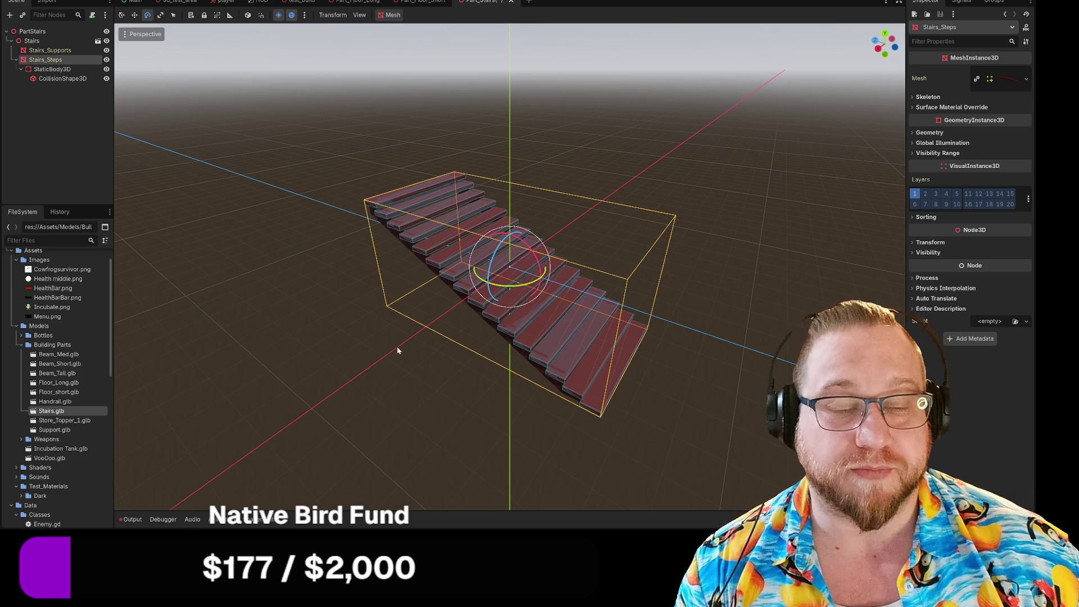
{"action": "right_click", "coordinate": [482, 2]}
{"action": "left_click", "coordinate": [500, 16]}
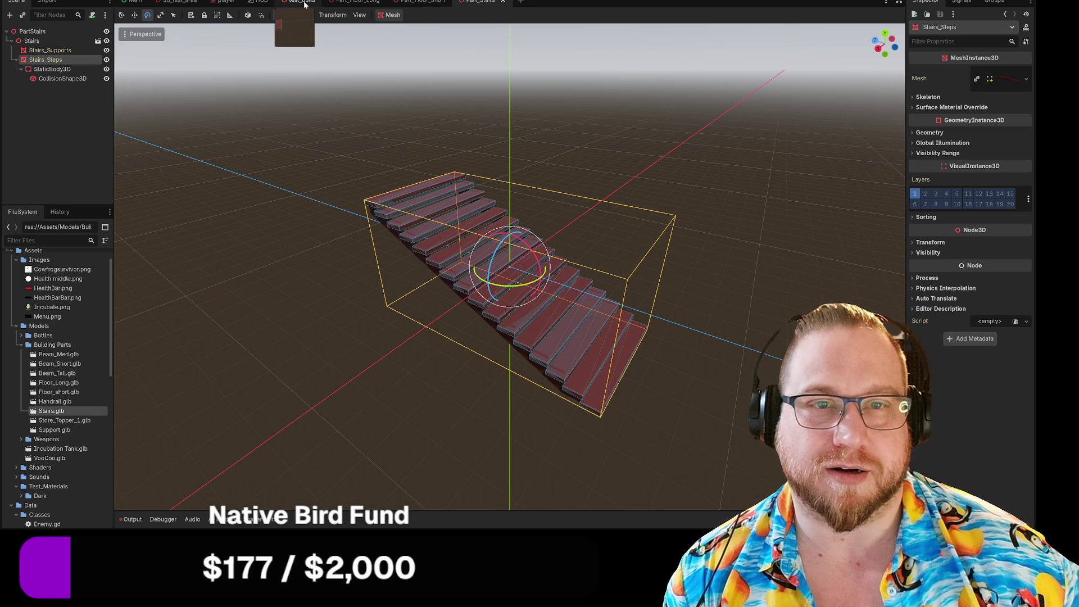
In the test_build scene, frame the floor piece and drop a Stairs instance beside it
{"action": "left_click", "coordinate": [302, 1]}
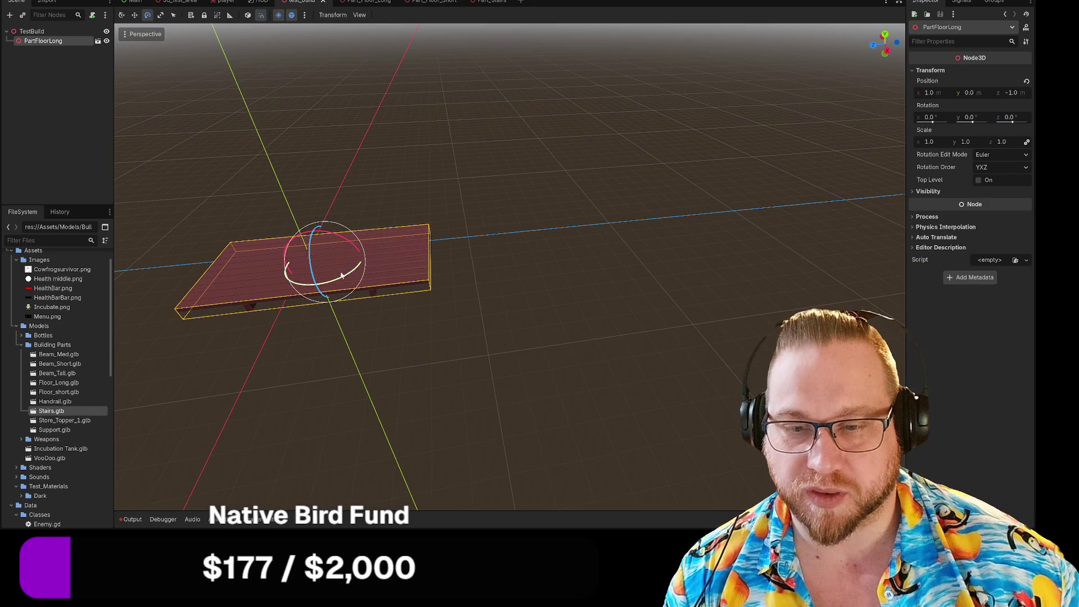
{"action": "key", "text": "f"}
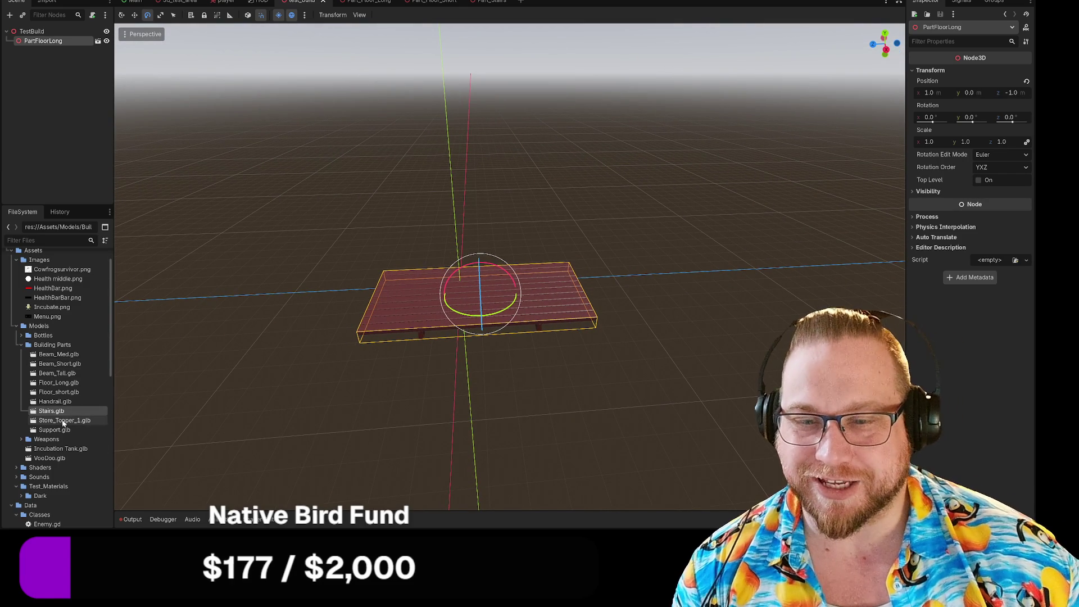
{"action": "mouse_move", "coordinate": [58, 415]}
{"action": "left_mouse_down"}
{"action": "mouse_move", "coordinate": [353, 255]}
{"action": "mouse_move", "coordinate": [373, 227]}
{"action": "left_mouse_up"}
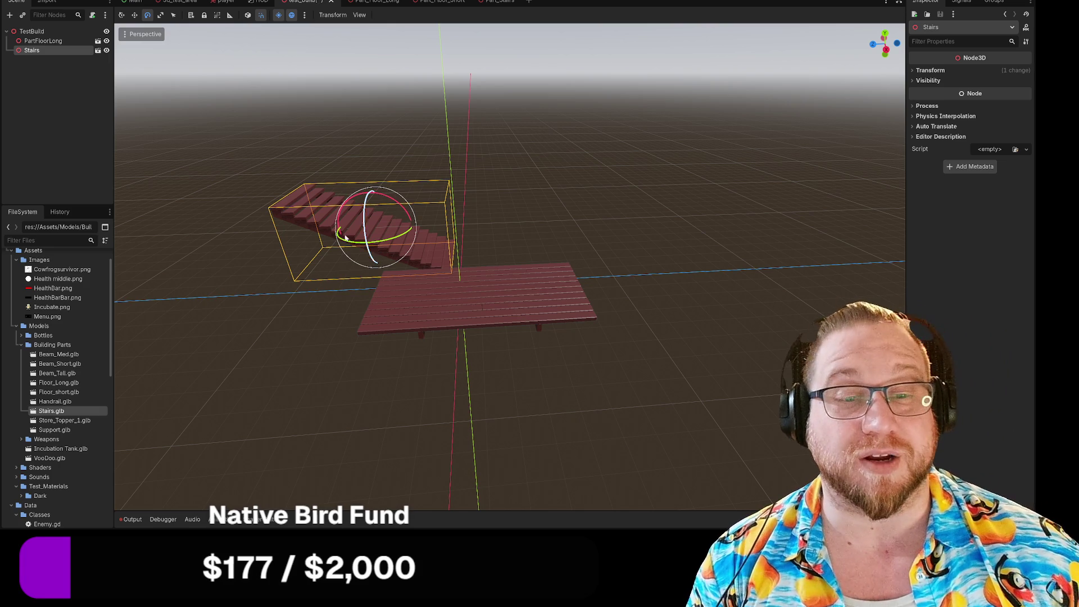
Rotate the stairs about Y and push PartFloorLong back to z -5
{"action": "left_click_drag", "start_coordinate": [351, 243], "coordinate": [388, 239]}
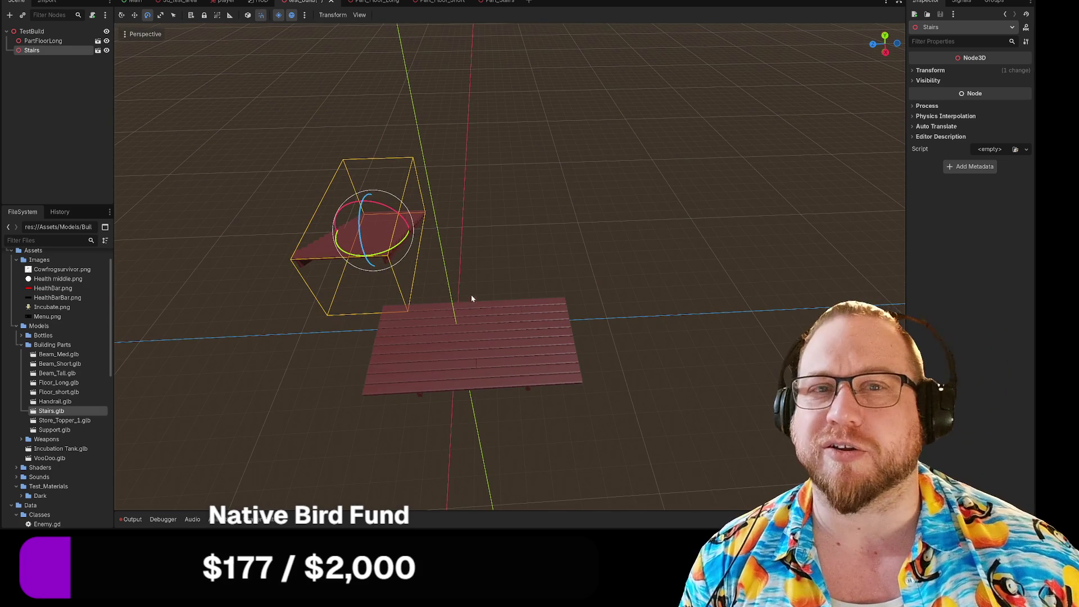
{"action": "left_click", "coordinate": [455, 339]}
{"action": "key", "text": "w"}
{"action": "left_click_drag", "start_coordinate": [430, 344], "coordinate": [392, 287]}
Move the stairs beside the long floor and raise them slightly off the ground
{"action": "left_click", "coordinate": [371, 242]}
{"action": "mouse_move", "coordinate": [382, 247]}
{"action": "left_mouse_down"}
{"action": "mouse_move", "coordinate": [398, 285]}
{"action": "mouse_move", "coordinate": [397, 340]}
{"action": "mouse_move", "coordinate": [374, 356]}
{"action": "mouse_move", "coordinate": [366, 396]}
{"action": "mouse_move", "coordinate": [375, 316]}
{"action": "mouse_move", "coordinate": [396, 326]}
{"action": "mouse_move", "coordinate": [382, 311]}
{"action": "left_mouse_up"}
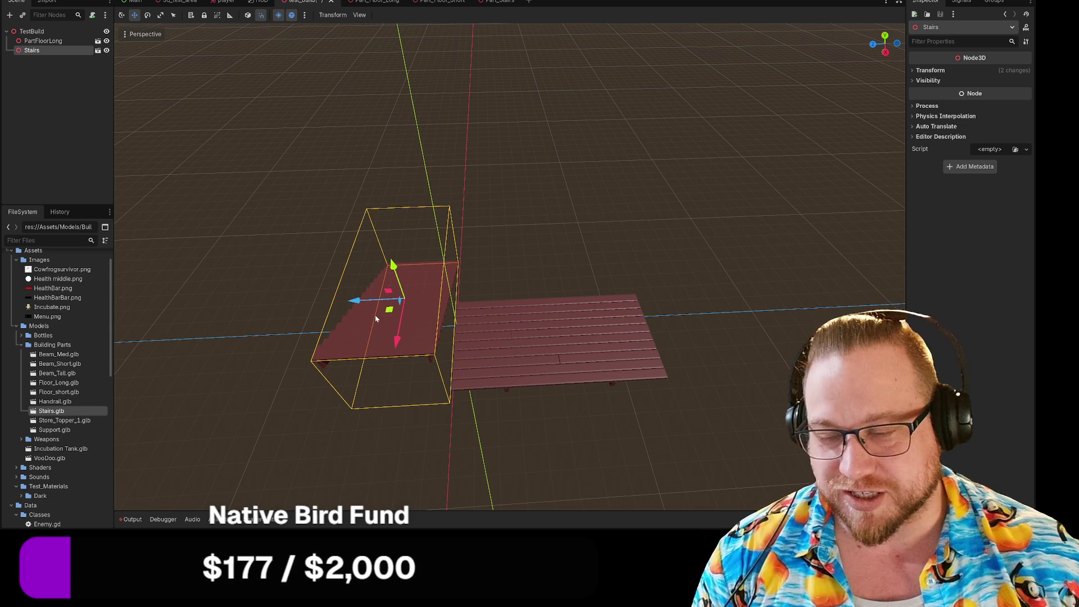
{"action": "left_click_drag", "start_coordinate": [263, 316], "coordinate": [359, 287]}
{"action": "mouse_move", "coordinate": [645, 261]}
{"action": "left_mouse_down"}
{"action": "mouse_move", "coordinate": [675, 260]}
{"action": "mouse_move", "coordinate": [655, 303]}
{"action": "left_mouse_up"}
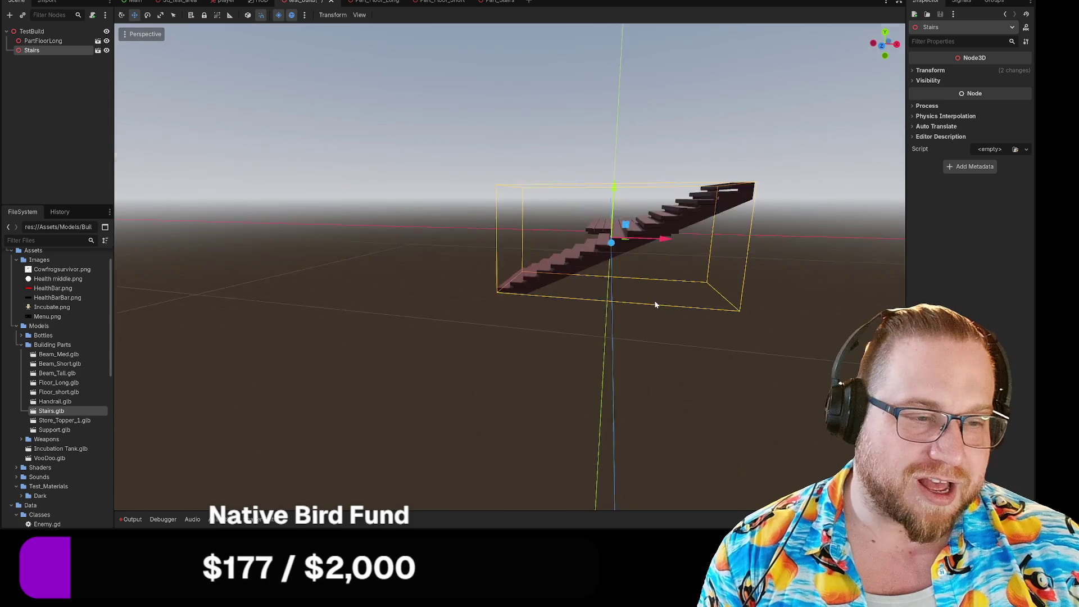
{"action": "left_click_drag", "start_coordinate": [618, 194], "coordinate": [619, 126]}
{"action": "mouse_move", "coordinate": [570, 205]}
{"action": "left_mouse_down"}
{"action": "mouse_move", "coordinate": [554, 308]}
{"action": "mouse_move", "coordinate": [678, 333]}
{"action": "mouse_move", "coordinate": [794, 305]}
{"action": "mouse_move", "coordinate": [615, 333]}
{"action": "left_mouse_up"}
{"action": "scroll", "coordinate": [615, 332], "scroll_direction": "down", "scroll_amount": 3}
{"action": "left_click", "coordinate": [565, 313]}
{"action": "scroll", "coordinate": [754, 321], "scroll_direction": "up", "scroll_amount": 5}
Lift PartFloorLong to about (7.2, 5.3, -4.5), butting against the stairs' top step
{"action": "left_click_drag", "start_coordinate": [755, 321], "coordinate": [586, 335]}
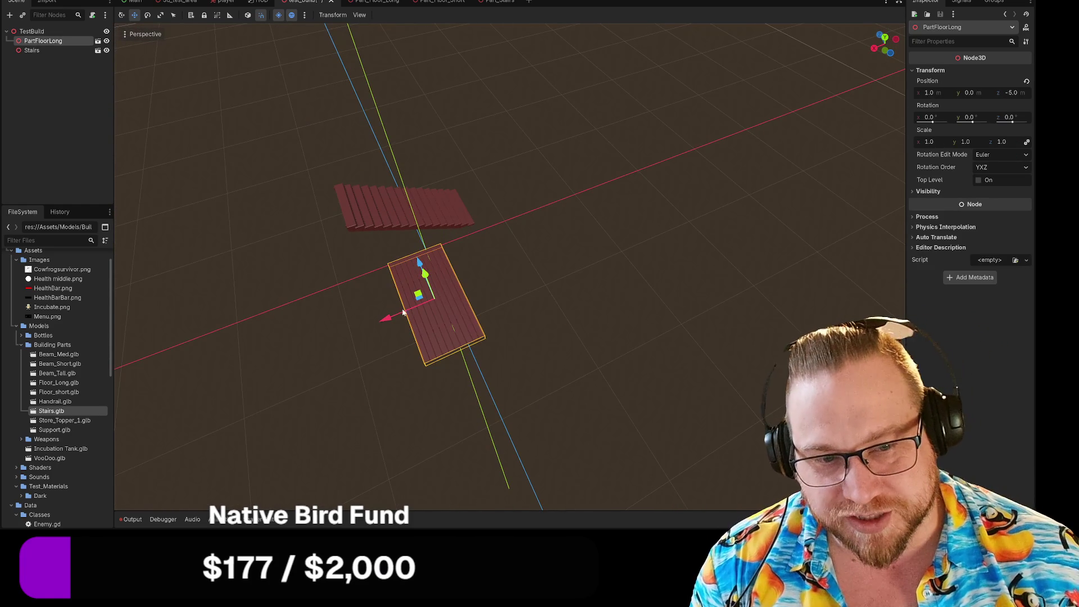
{"action": "mouse_move", "coordinate": [385, 313]}
{"action": "left_mouse_down"}
{"action": "mouse_move", "coordinate": [292, 337]}
{"action": "mouse_move", "coordinate": [376, 317]}
{"action": "mouse_move", "coordinate": [423, 320]}
{"action": "left_mouse_up"}
{"action": "mouse_move", "coordinate": [529, 314]}
{"action": "left_mouse_down"}
{"action": "mouse_move", "coordinate": [526, 215]}
{"action": "mouse_move", "coordinate": [574, 236]}
{"action": "mouse_move", "coordinate": [594, 230]}
{"action": "mouse_move", "coordinate": [562, 452]}
{"action": "mouse_move", "coordinate": [559, 431]}
{"action": "left_mouse_up"}
{"action": "left_click_drag", "start_coordinate": [512, 403], "coordinate": [494, 403]}
{"action": "scroll", "coordinate": [463, 360], "scroll_direction": "up", "scroll_amount": 3}
{"action": "mouse_move", "coordinate": [463, 359]}
{"action": "left_mouse_down"}
{"action": "mouse_move", "coordinate": [501, 339]}
{"action": "mouse_move", "coordinate": [529, 342]}
{"action": "mouse_move", "coordinate": [550, 315]}
{"action": "left_mouse_up"}
{"action": "scroll", "coordinate": [501, 343], "scroll_direction": "down", "scroll_amount": 2}
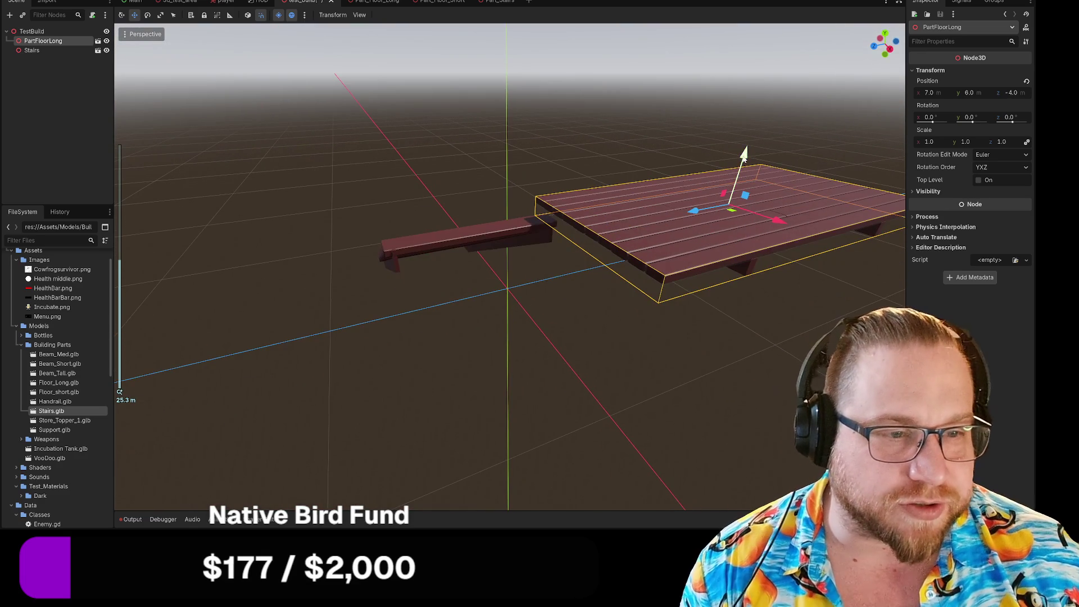
{"action": "mouse_move", "coordinate": [744, 157]}
{"action": "left_mouse_down"}
{"action": "mouse_move", "coordinate": [729, 189]}
{"action": "mouse_move", "coordinate": [735, 181]}
{"action": "left_mouse_up"}
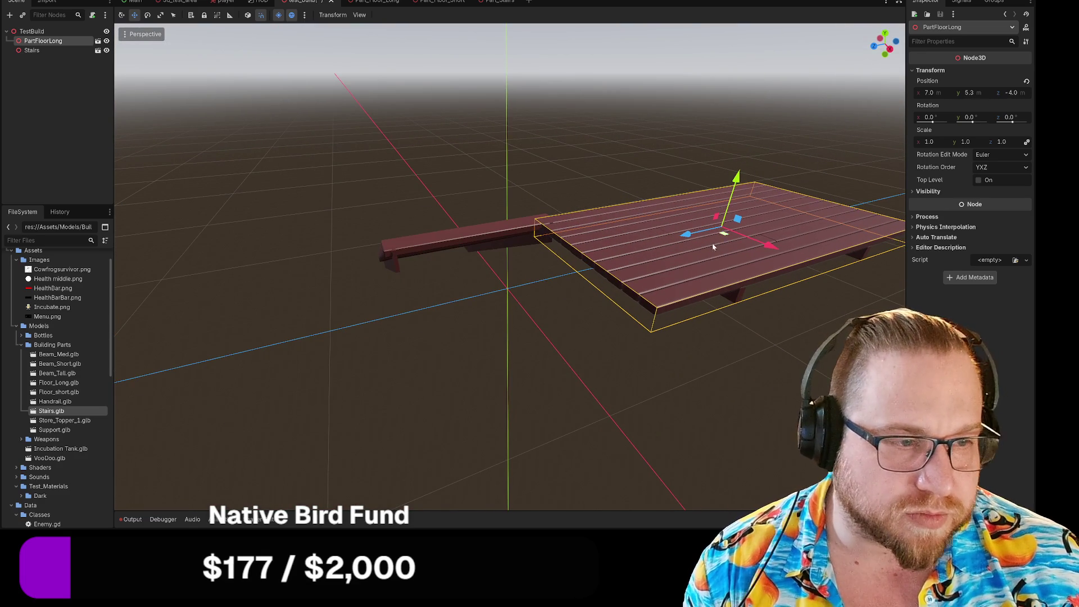
{"action": "left_click_drag", "start_coordinate": [693, 233], "coordinate": [707, 237]}
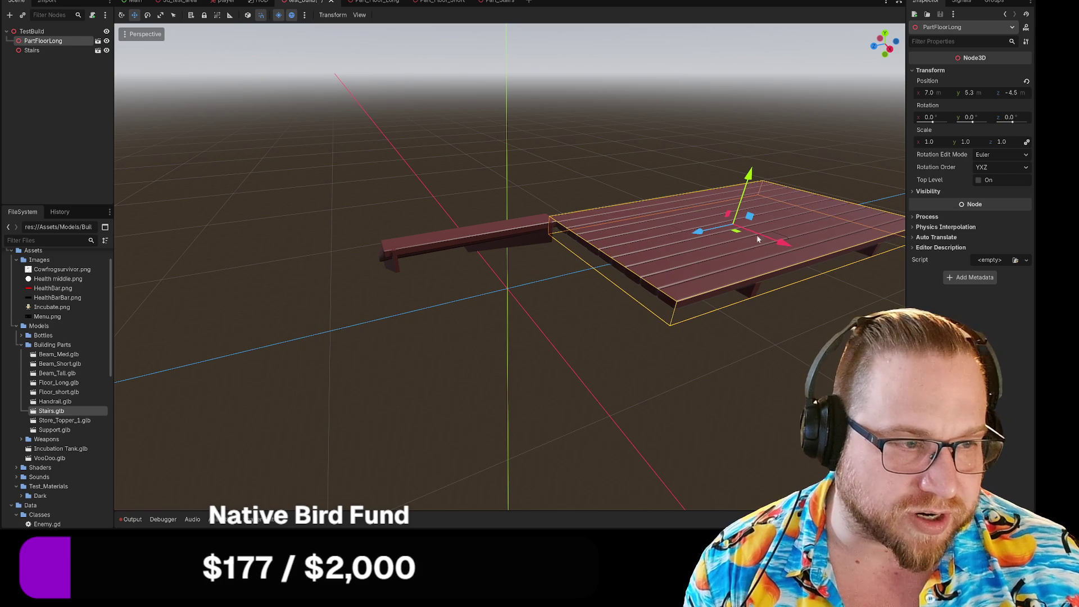
{"action": "left_click_drag", "start_coordinate": [776, 243], "coordinate": [782, 244]}
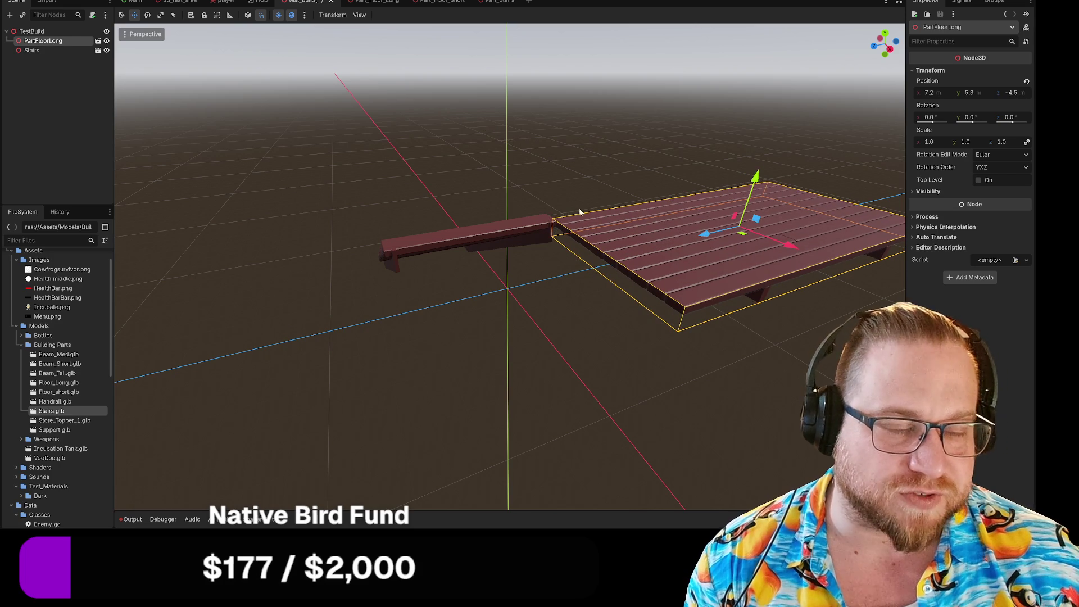
{"action": "left_click", "coordinate": [575, 204]}
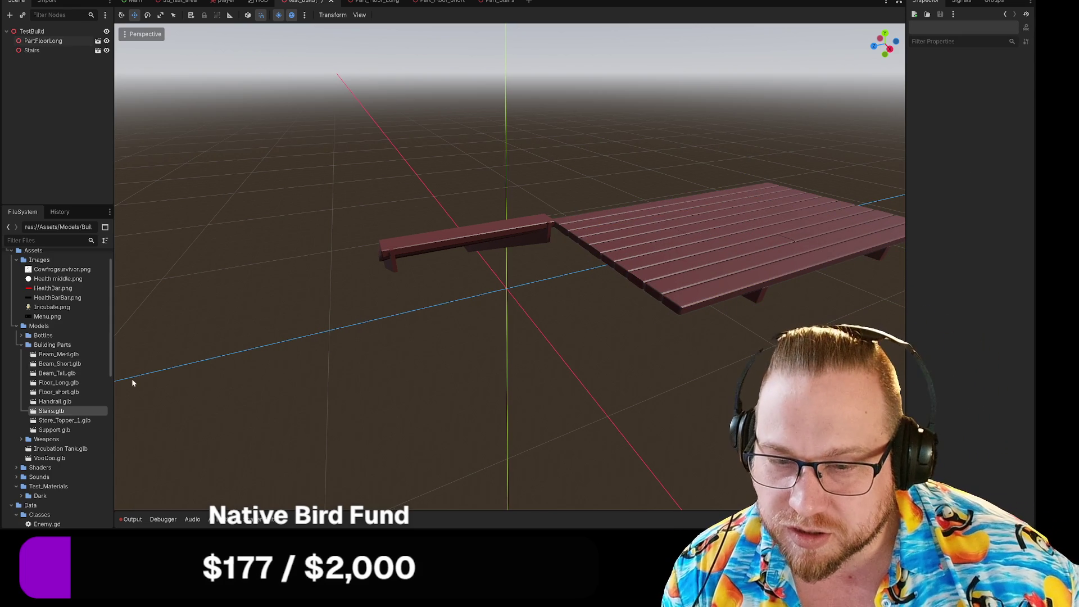
{"action": "scroll", "coordinate": [71, 385], "scroll_direction": "down", "scroll_amount": 8}
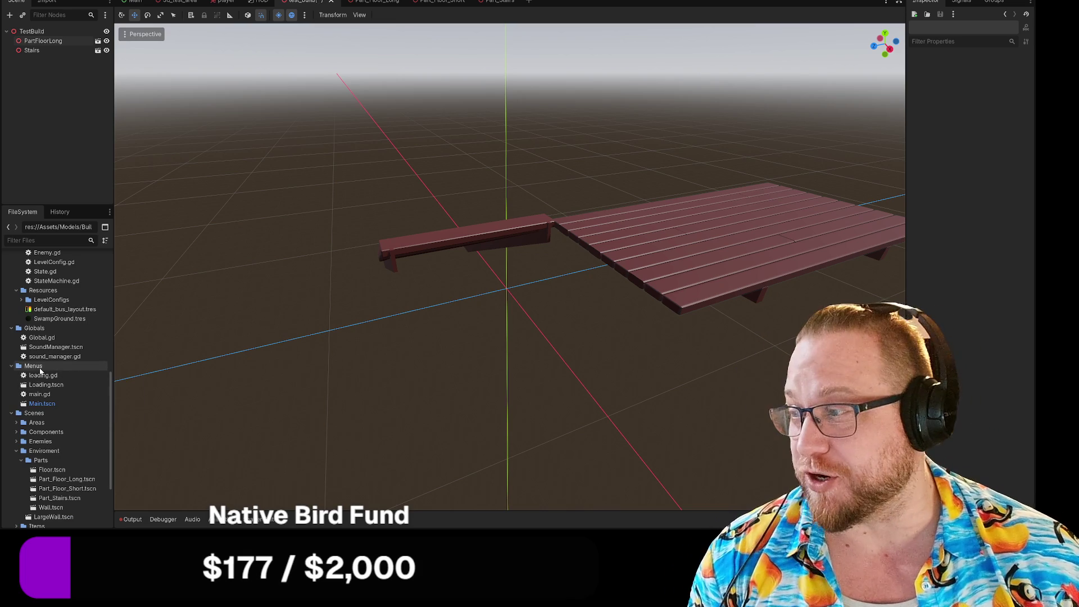
Place a PartFloorShort piece and lift it to 5.3 m, shifted along X
{"action": "scroll", "coordinate": [51, 407], "scroll_direction": "down", "scroll_amount": 3}
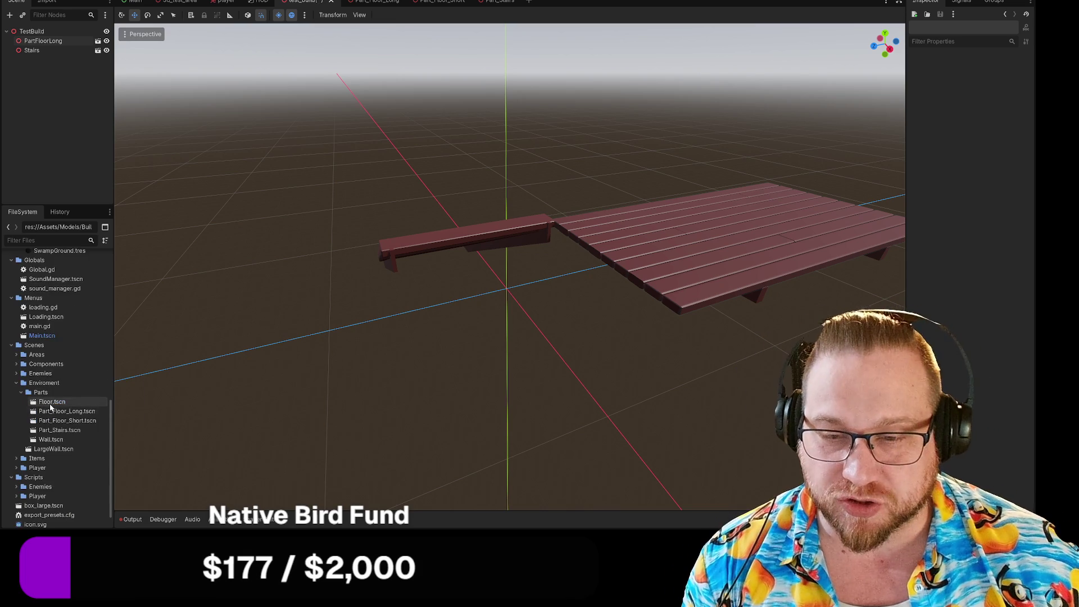
{"action": "scroll", "coordinate": [50, 407], "scroll_direction": "down", "scroll_amount": 1}
{"action": "mouse_move", "coordinate": [66, 395]}
{"action": "left_mouse_down"}
{"action": "mouse_move", "coordinate": [400, 355]}
{"action": "mouse_move", "coordinate": [482, 260]}
{"action": "mouse_move", "coordinate": [483, 376]}
{"action": "left_mouse_up"}
{"action": "left_click_drag", "start_coordinate": [481, 329], "coordinate": [476, 191]}
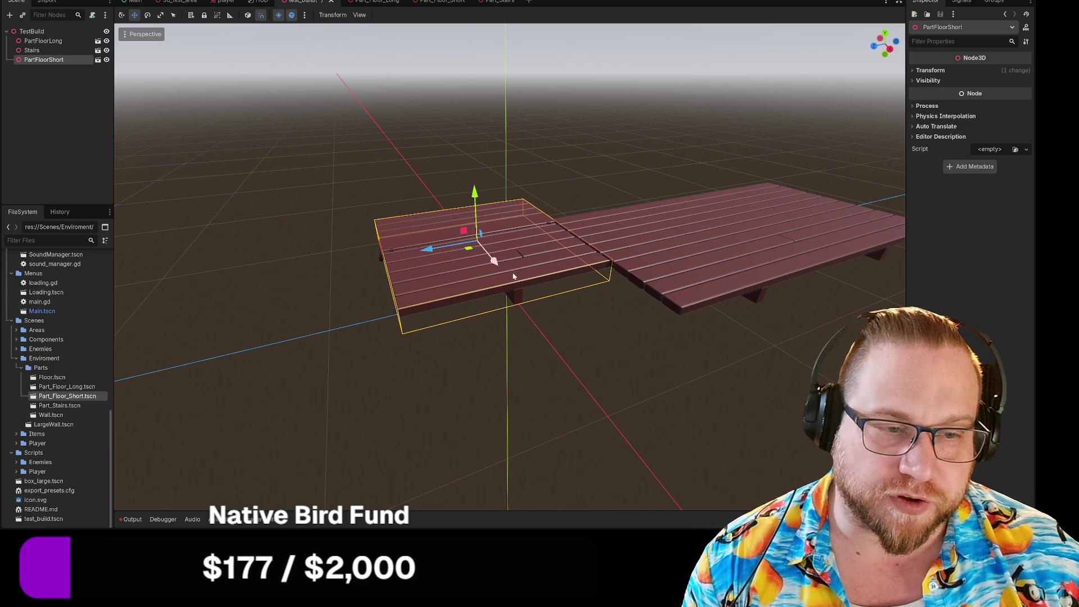
{"action": "mouse_move", "coordinate": [496, 262]}
{"action": "left_mouse_down"}
{"action": "mouse_move", "coordinate": [548, 316]}
{"action": "mouse_move", "coordinate": [367, 247]}
{"action": "mouse_move", "coordinate": [395, 263]}
{"action": "mouse_move", "coordinate": [610, 205]}
{"action": "mouse_move", "coordinate": [529, 183]}
{"action": "mouse_move", "coordinate": [561, 305]}
{"action": "mouse_move", "coordinate": [581, 313]}
{"action": "left_mouse_up"}
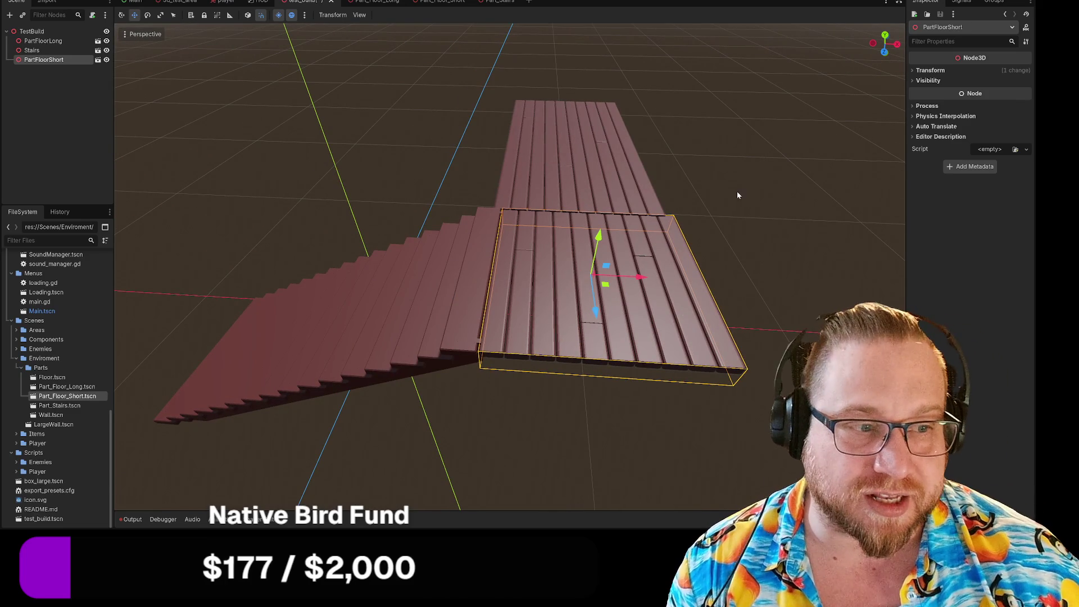
{"action": "left_click", "coordinate": [725, 197]}
Nudge PartFloorLong to X 7.4 and view the walkway from above
{"action": "left_click", "coordinate": [590, 164]}
{"action": "left_click_drag", "start_coordinate": [616, 155], "coordinate": [625, 149]}
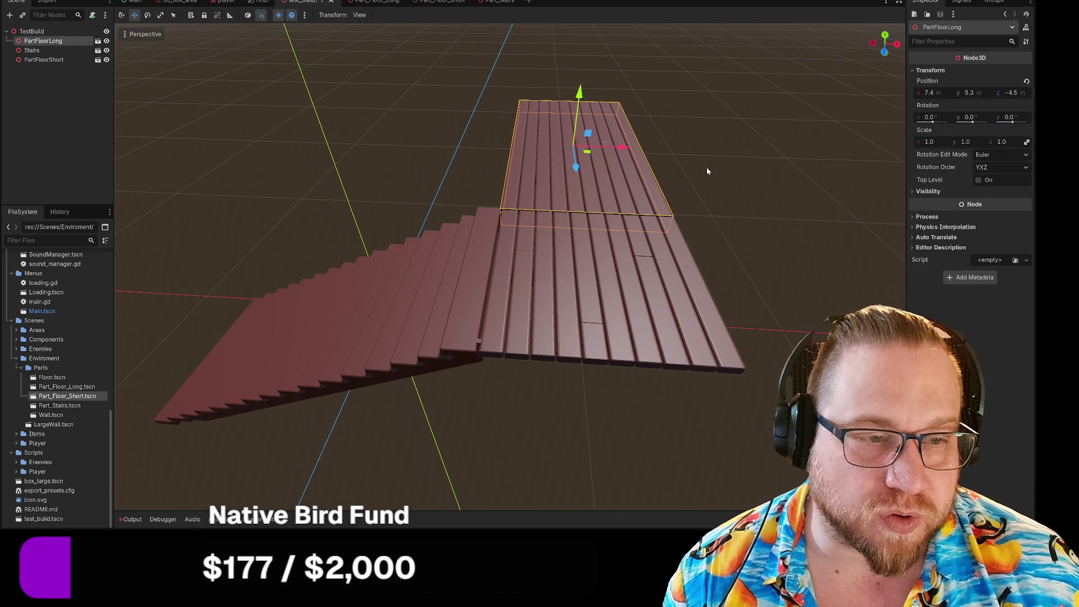
{"action": "left_click", "coordinate": [720, 195]}
{"action": "mouse_move", "coordinate": [720, 197]}
{"action": "left_mouse_down"}
{"action": "mouse_move", "coordinate": [696, 222]}
{"action": "mouse_move", "coordinate": [455, 258]}
{"action": "left_mouse_up"}
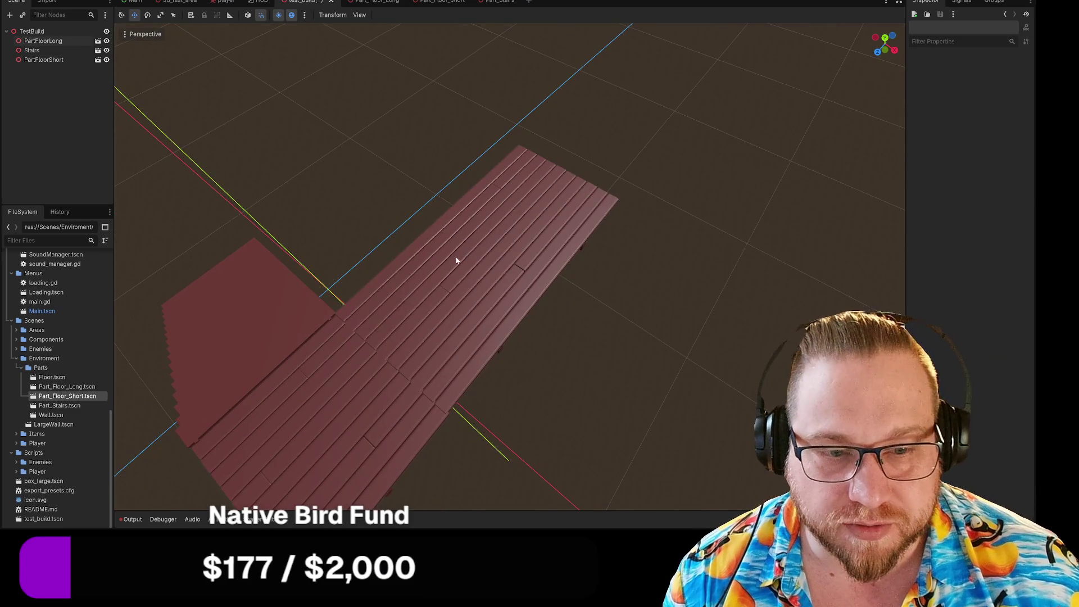
Nudge PartFloorLong along Z and X, zooming in to check its seam with the short floor
{"action": "left_click", "coordinate": [457, 270]}
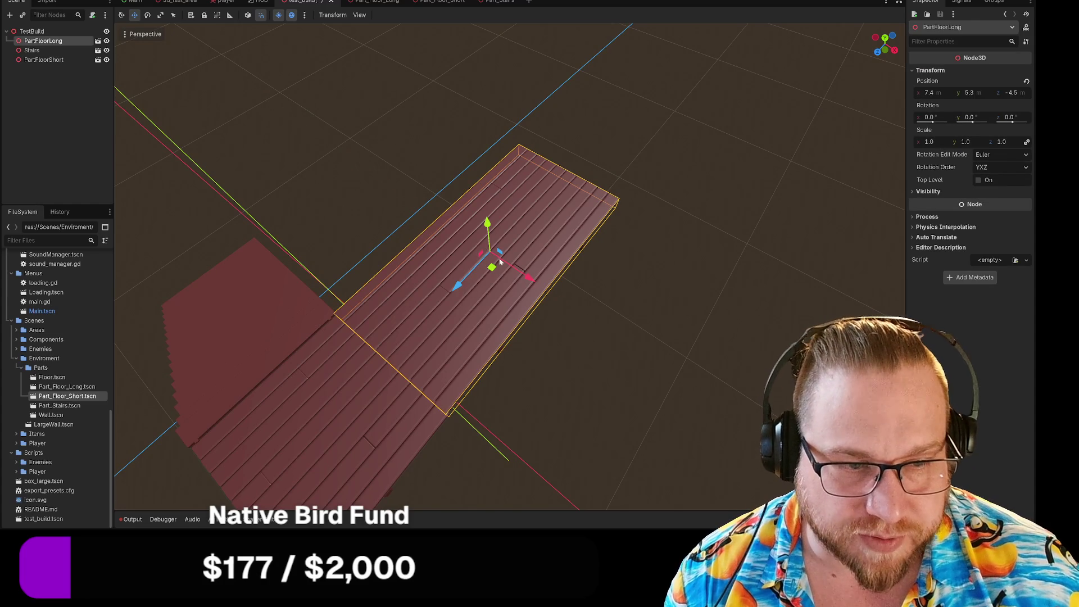
{"action": "mouse_move", "coordinate": [457, 281]}
{"action": "left_mouse_down"}
{"action": "mouse_move", "coordinate": [471, 282]}
{"action": "mouse_move", "coordinate": [461, 285]}
{"action": "left_mouse_up"}
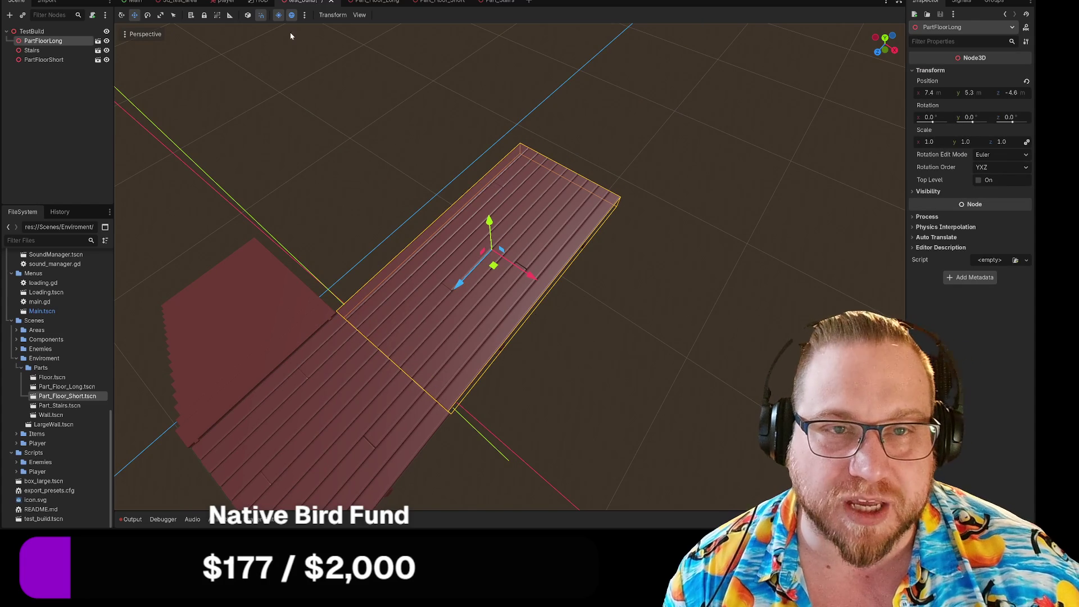
{"action": "left_click_drag", "start_coordinate": [531, 281], "coordinate": [531, 282]}
{"action": "scroll", "coordinate": [342, 380], "scroll_direction": "up", "scroll_amount": 10}
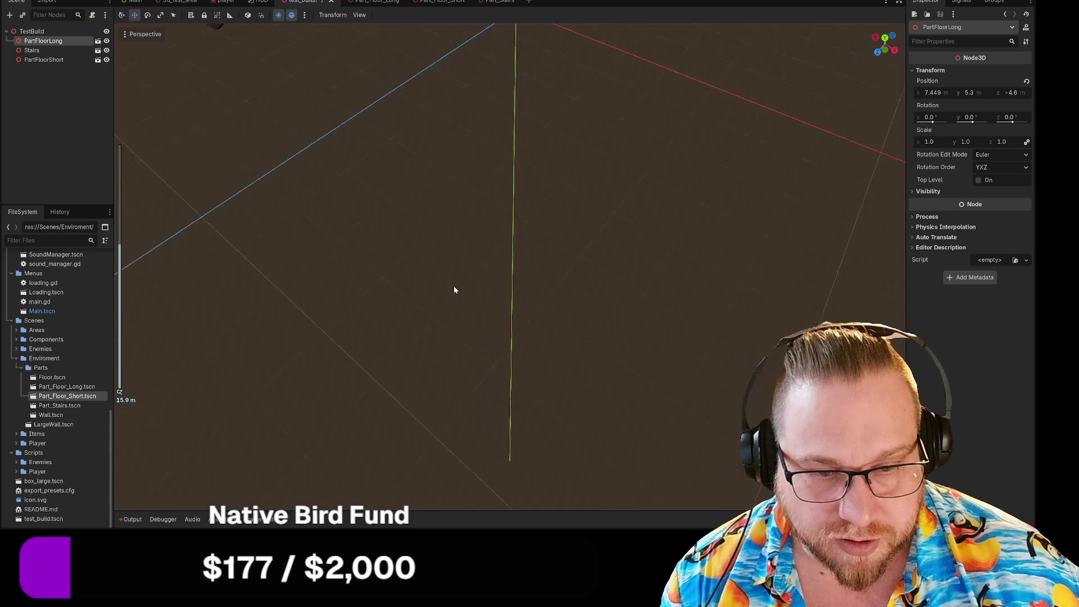
{"action": "scroll", "coordinate": [421, 318], "scroll_direction": "up", "scroll_amount": 5}
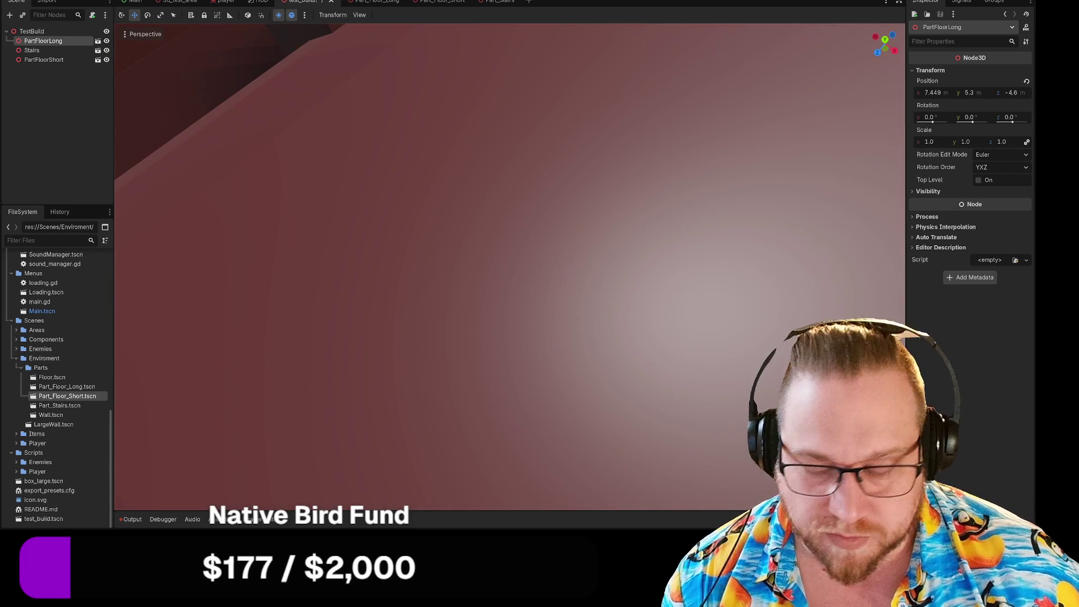
{"action": "scroll", "coordinate": [510, 267], "scroll_direction": "down", "scroll_amount": 10}
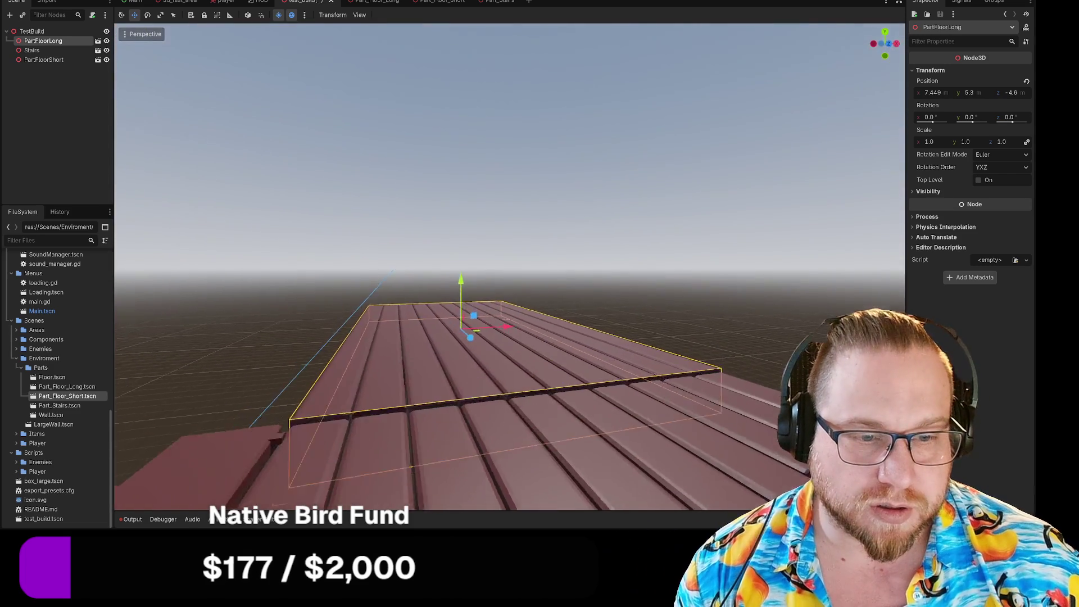
{"action": "scroll", "coordinate": [510, 267], "scroll_direction": "up", "scroll_amount": 10}
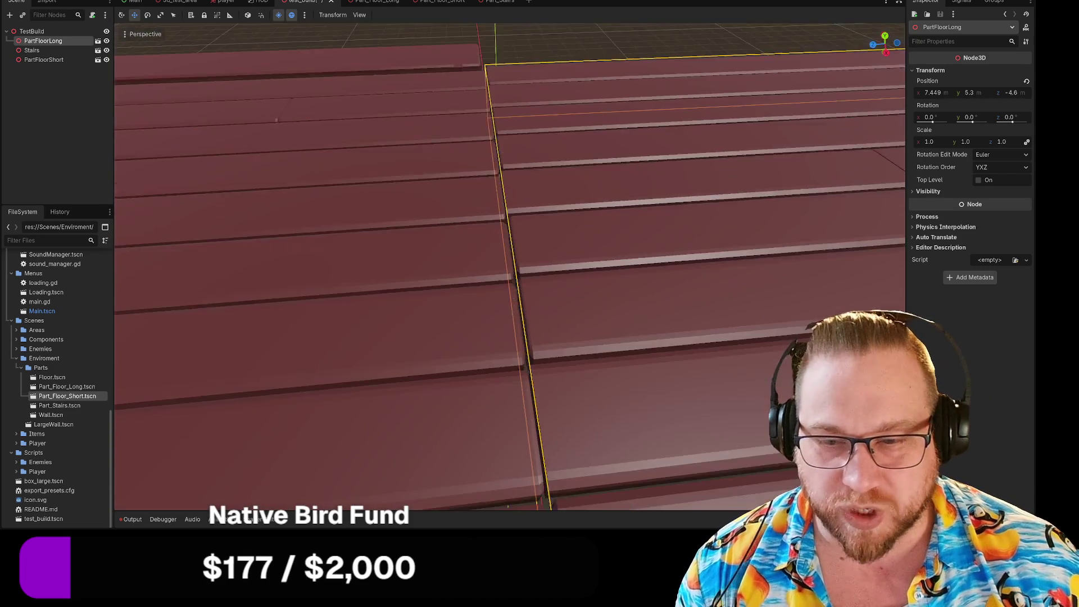
{"action": "scroll", "coordinate": [510, 267], "scroll_direction": "down", "scroll_amount": 5}
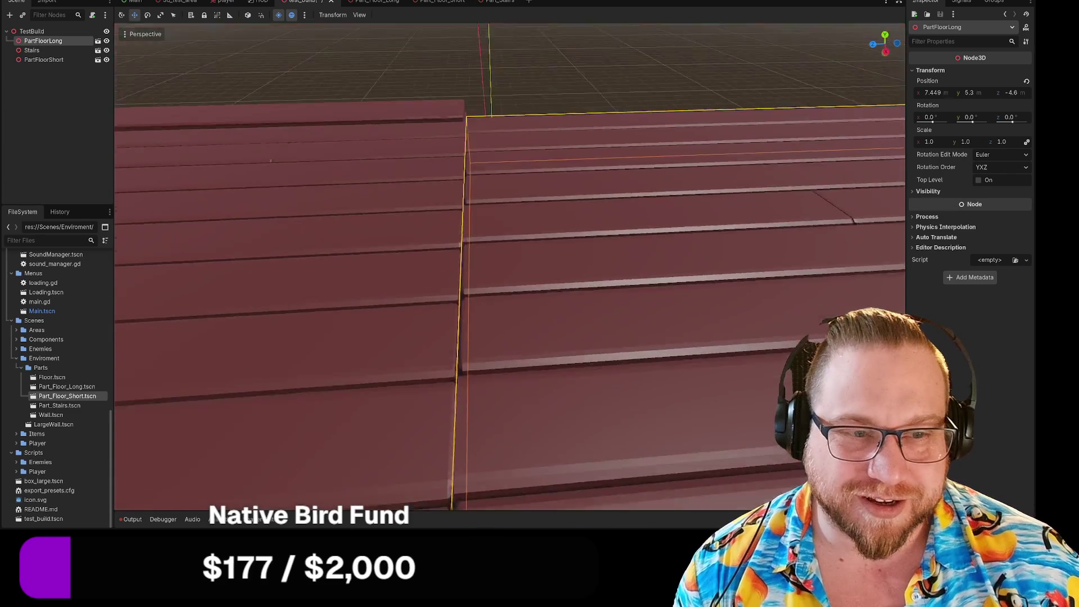
{"action": "scroll", "coordinate": [519, 222], "scroll_direction": "down", "scroll_amount": 6}
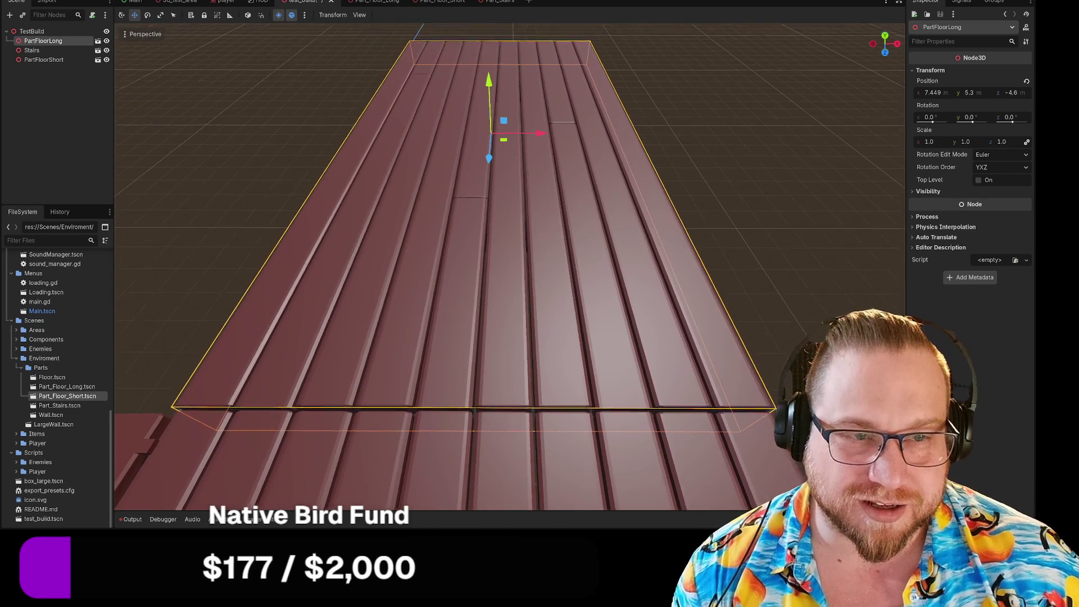
{"action": "mouse_move", "coordinate": [556, 137]}
{"action": "left_mouse_down"}
{"action": "mouse_move", "coordinate": [501, 162]}
{"action": "mouse_move", "coordinate": [551, 141]}
{"action": "left_mouse_up"}
{"action": "left_click", "coordinate": [738, 219]}
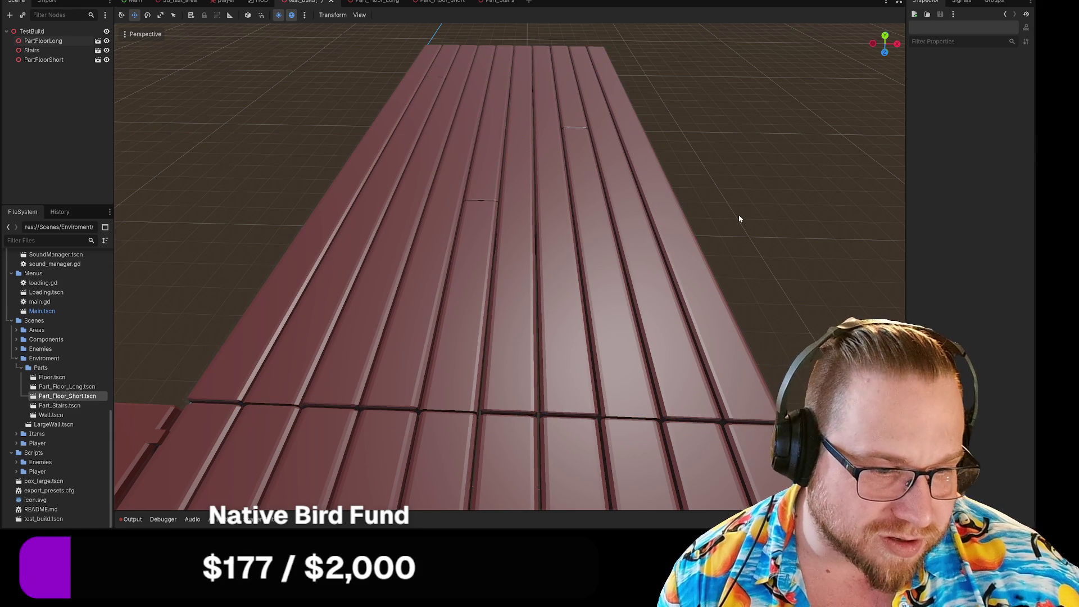
Refine PartFloorLong to about (7.455, 5.3, -4.584) and zoom out over the whole walkway
{"action": "left_click", "coordinate": [516, 158]}
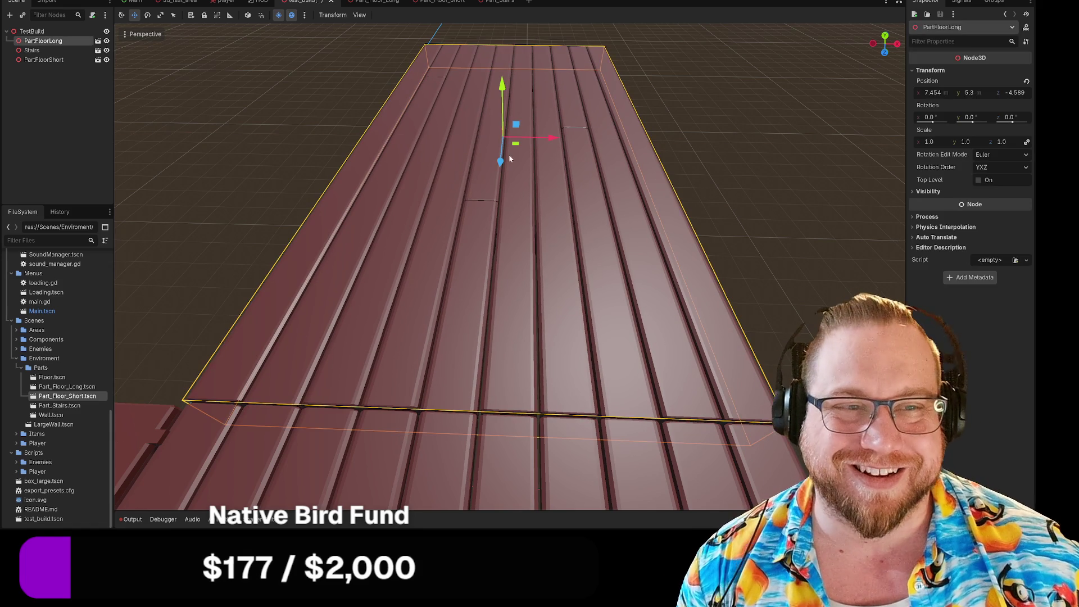
{"action": "left_click_drag", "start_coordinate": [501, 161], "coordinate": [504, 161]}
{"action": "left_click_drag", "start_coordinate": [554, 138], "coordinate": [557, 140]}
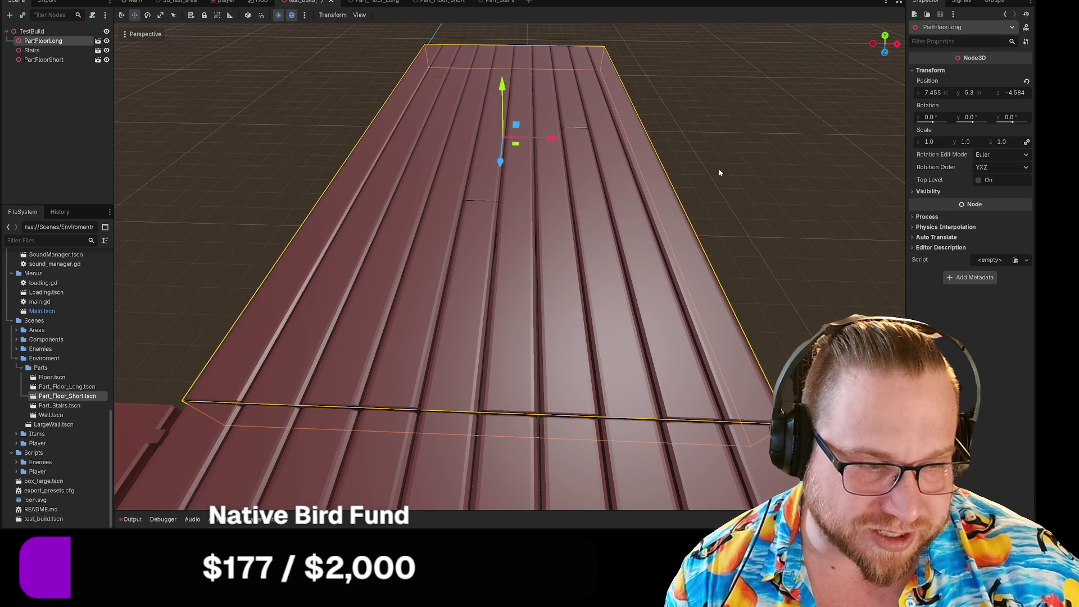
{"action": "left_click", "coordinate": [760, 244]}
{"action": "scroll", "coordinate": [774, 243], "scroll_direction": "down", "scroll_amount": 10}
{"action": "left_click_drag", "start_coordinate": [773, 243], "coordinate": [588, 329]}
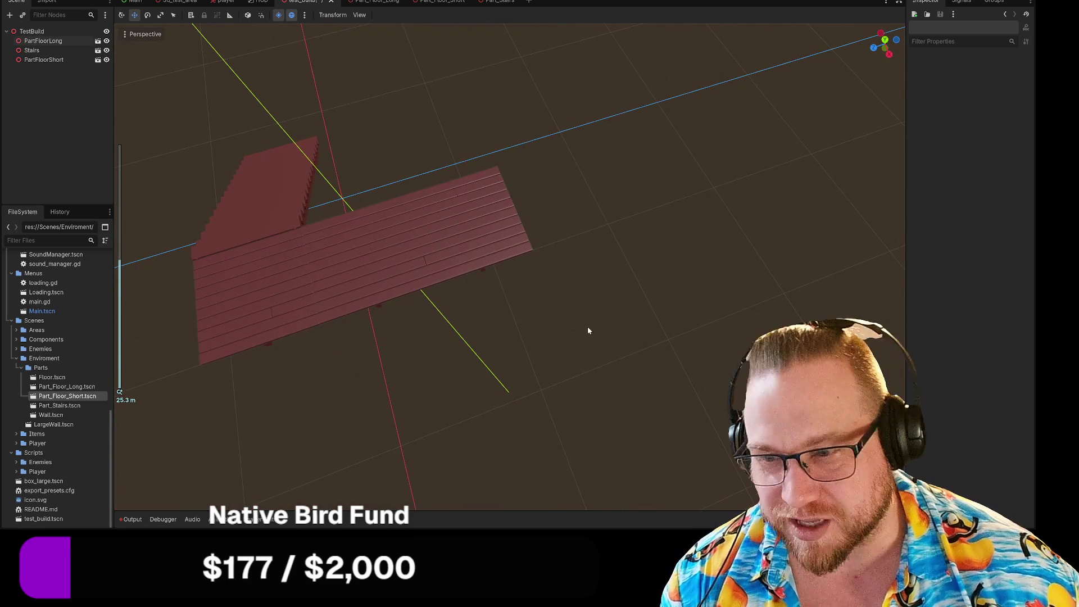
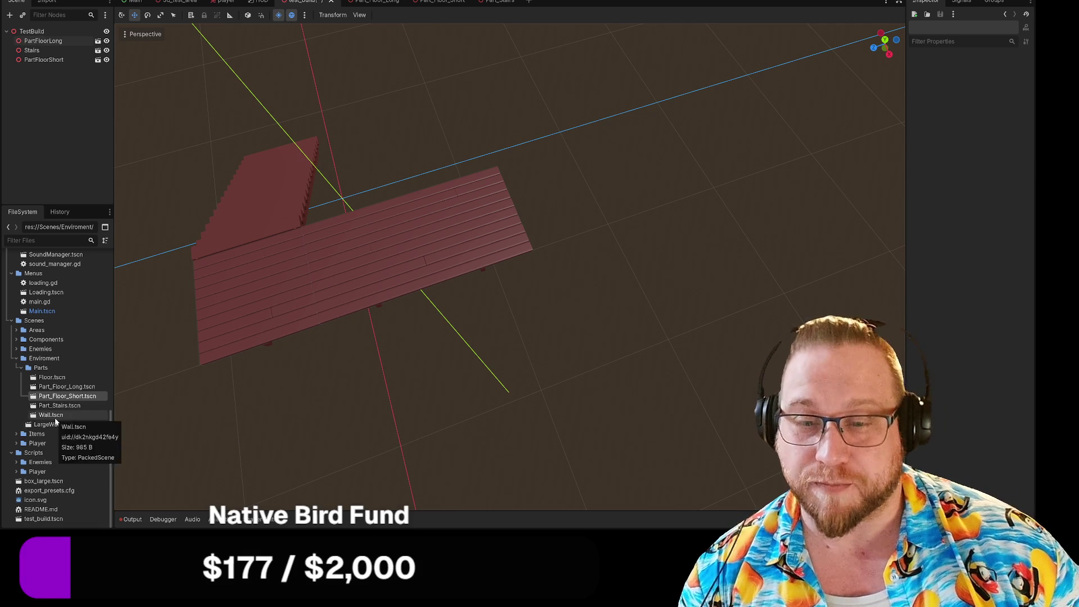
Orbit the 3D viewport around the joined floor pieces in TestBuild
{"action": "mouse_move", "coordinate": [264, 427]}
{"action": "left_mouse_down"}
{"action": "mouse_move", "coordinate": [321, 391]}
{"action": "mouse_move", "coordinate": [307, 387]}
{"action": "left_mouse_up"}
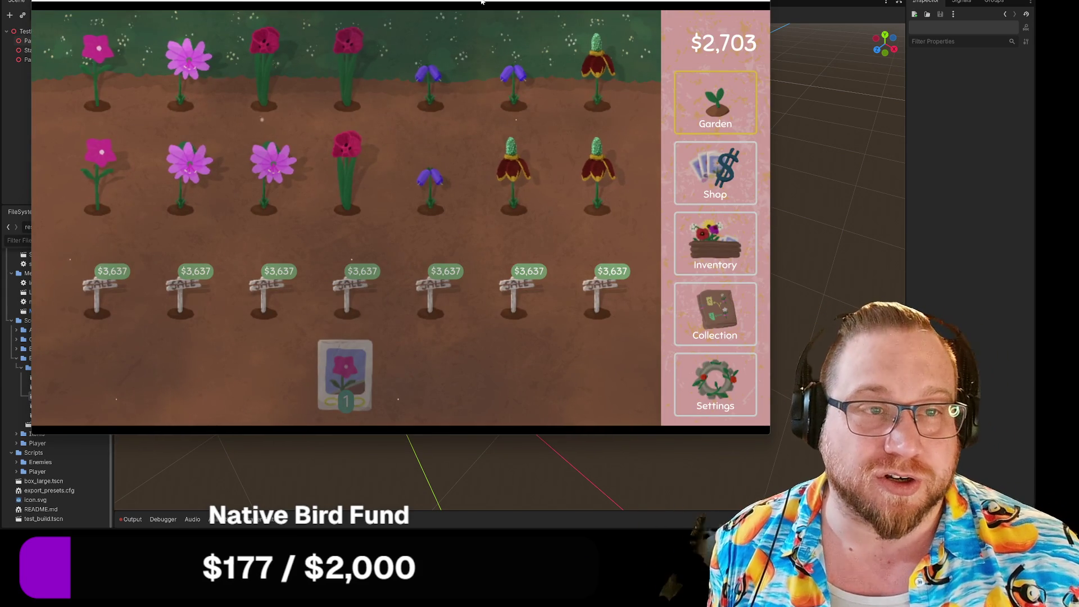
Harvest the grown flowers, then turn Mexican hat, rhododendron, red, bellflower and white tulip into seeds
{"action": "left_click_drag", "start_coordinate": [481, 2], "coordinate": [559, 8]}
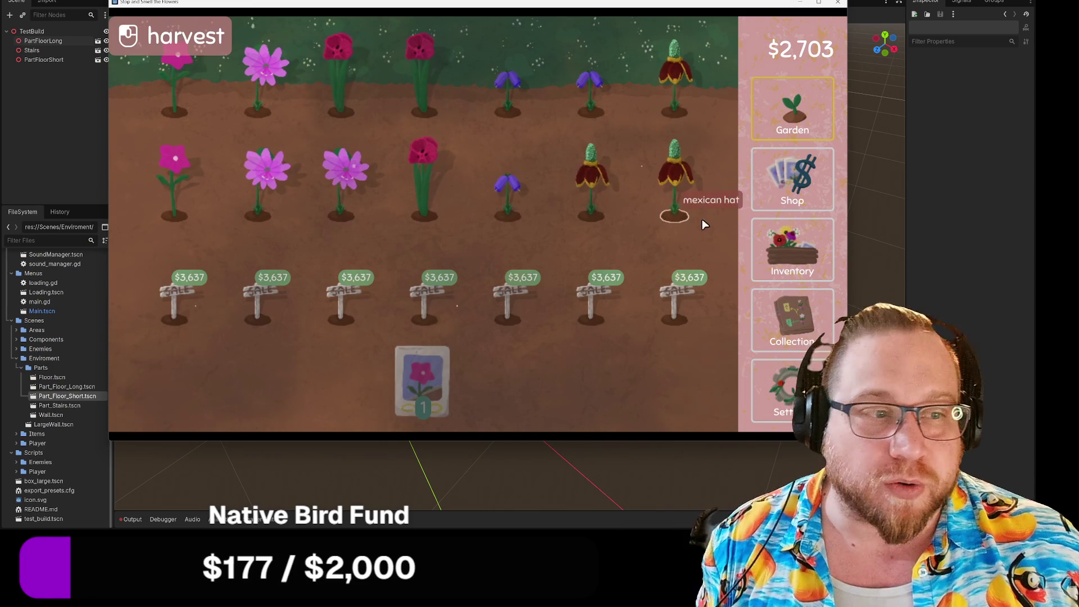
{"action": "mouse_move", "coordinate": [627, 207]}
{"action": "left_mouse_down"}
{"action": "mouse_move", "coordinate": [348, 197]}
{"action": "mouse_move", "coordinate": [157, 165]}
{"action": "mouse_move", "coordinate": [484, 109]}
{"action": "mouse_move", "coordinate": [734, 157]}
{"action": "left_mouse_up"}
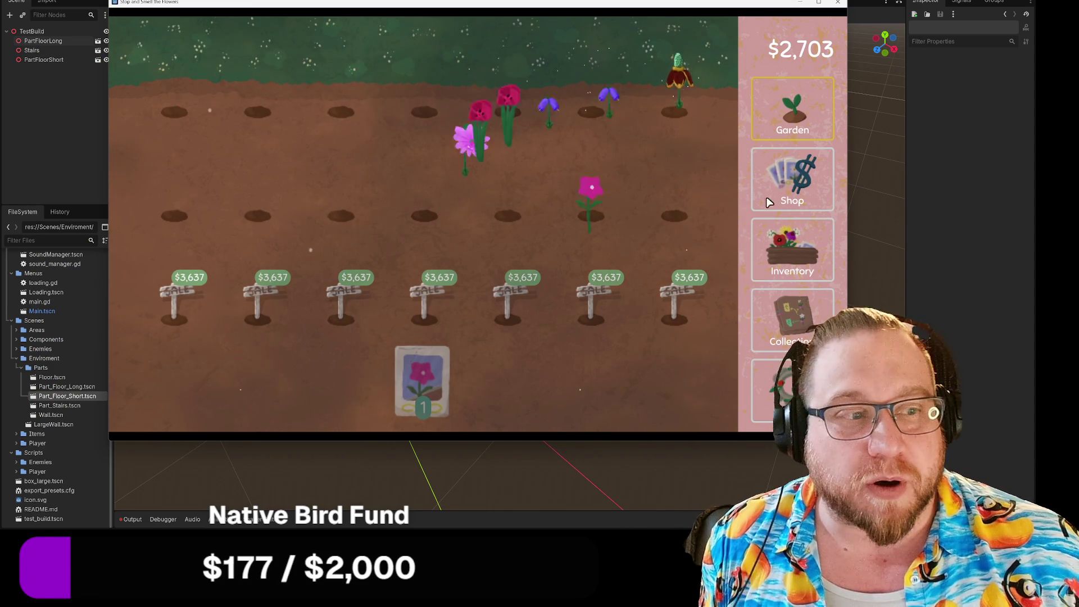
{"action": "left_click", "coordinate": [792, 250]}
{"action": "mouse_move", "coordinate": [604, 234]}
{"action": "left_mouse_down"}
{"action": "mouse_move", "coordinate": [246, 117]}
{"action": "mouse_move", "coordinate": [260, 127]}
{"action": "left_mouse_up"}
{"action": "left_click_drag", "start_coordinate": [490, 241], "coordinate": [269, 182]}
{"action": "mouse_move", "coordinate": [439, 225]}
{"action": "left_mouse_down"}
{"action": "mouse_move", "coordinate": [396, 234]}
{"action": "mouse_move", "coordinate": [409, 220]}
{"action": "mouse_move", "coordinate": [296, 161]}
{"action": "left_mouse_up"}
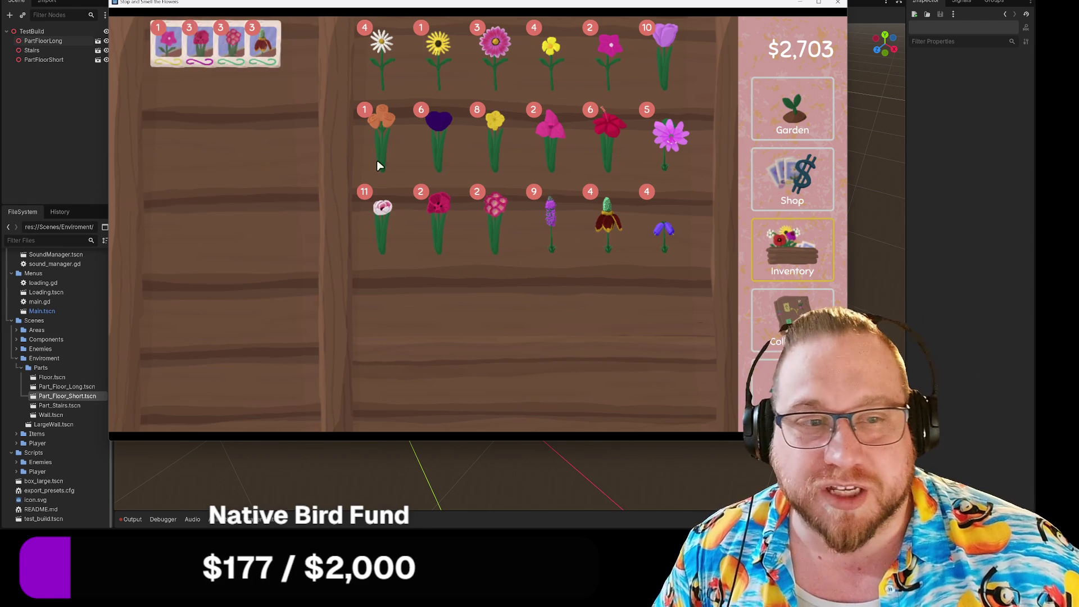
{"action": "mouse_move", "coordinate": [662, 230]}
{"action": "left_mouse_down"}
{"action": "mouse_move", "coordinate": [212, 107]}
{"action": "mouse_move", "coordinate": [233, 130]}
{"action": "left_mouse_up"}
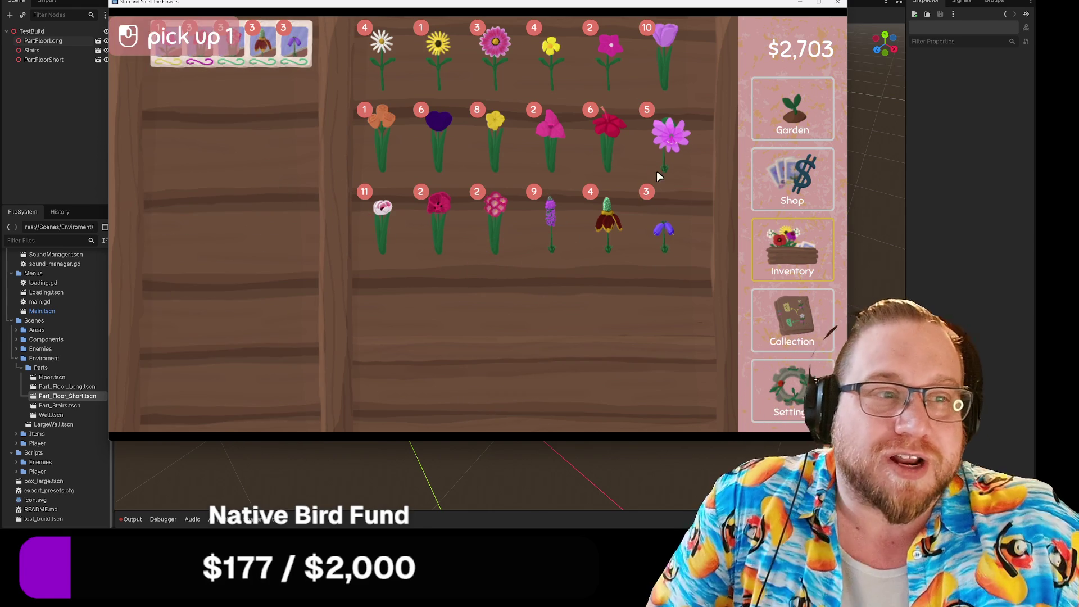
{"action": "left_click_drag", "start_coordinate": [380, 254], "coordinate": [312, 208]}
{"action": "left_click_drag", "start_coordinate": [381, 225], "coordinate": [256, 171]}
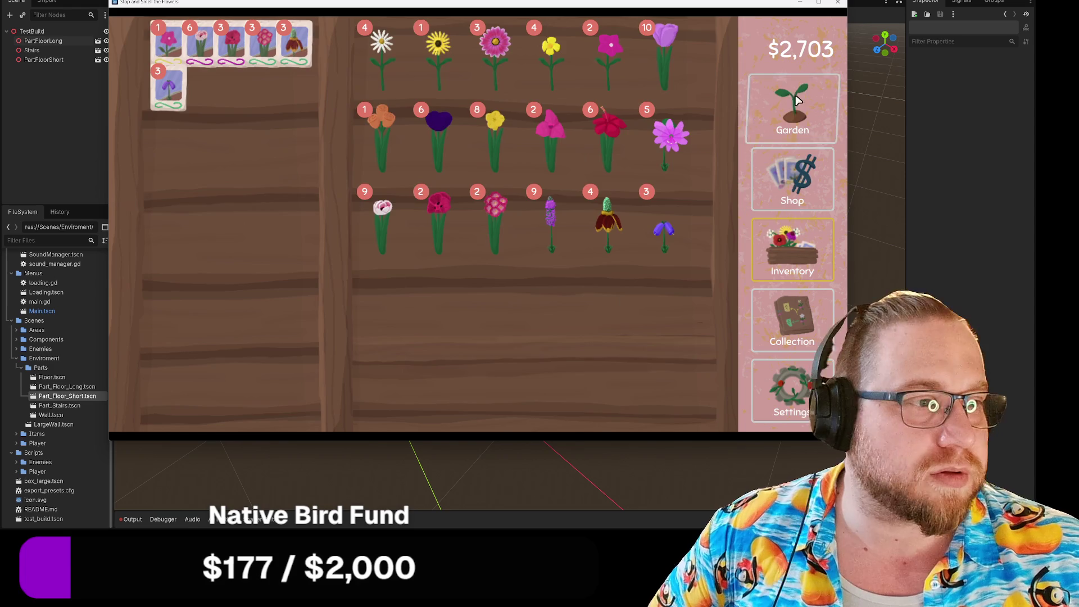
Plant the purple, red and pink seed packets across both rows of garden plots
{"action": "left_click", "coordinate": [794, 100]}
{"action": "mouse_move", "coordinate": [525, 371]}
{"action": "left_mouse_down"}
{"action": "mouse_move", "coordinate": [676, 112]}
{"action": "mouse_move", "coordinate": [591, 113]}
{"action": "mouse_move", "coordinate": [561, 323]}
{"action": "mouse_move", "coordinate": [510, 221]}
{"action": "mouse_move", "coordinate": [504, 96]}
{"action": "left_mouse_up"}
{"action": "mouse_move", "coordinate": [486, 387]}
{"action": "left_mouse_down"}
{"action": "mouse_move", "coordinate": [432, 124]}
{"action": "mouse_move", "coordinate": [325, 214]}
{"action": "mouse_move", "coordinate": [257, 215]}
{"action": "left_mouse_up"}
{"action": "mouse_move", "coordinate": [495, 416]}
{"action": "left_mouse_down"}
{"action": "mouse_move", "coordinate": [363, 167]}
{"action": "mouse_move", "coordinate": [255, 113]}
{"action": "mouse_move", "coordinate": [414, 365]}
{"action": "mouse_move", "coordinate": [427, 360]}
{"action": "mouse_move", "coordinate": [264, 264]}
{"action": "mouse_move", "coordinate": [170, 109]}
{"action": "mouse_move", "coordinate": [468, 72]}
{"action": "mouse_move", "coordinate": [503, 401]}
{"action": "mouse_move", "coordinate": [450, 366]}
{"action": "mouse_move", "coordinate": [638, 284]}
{"action": "left_mouse_up"}
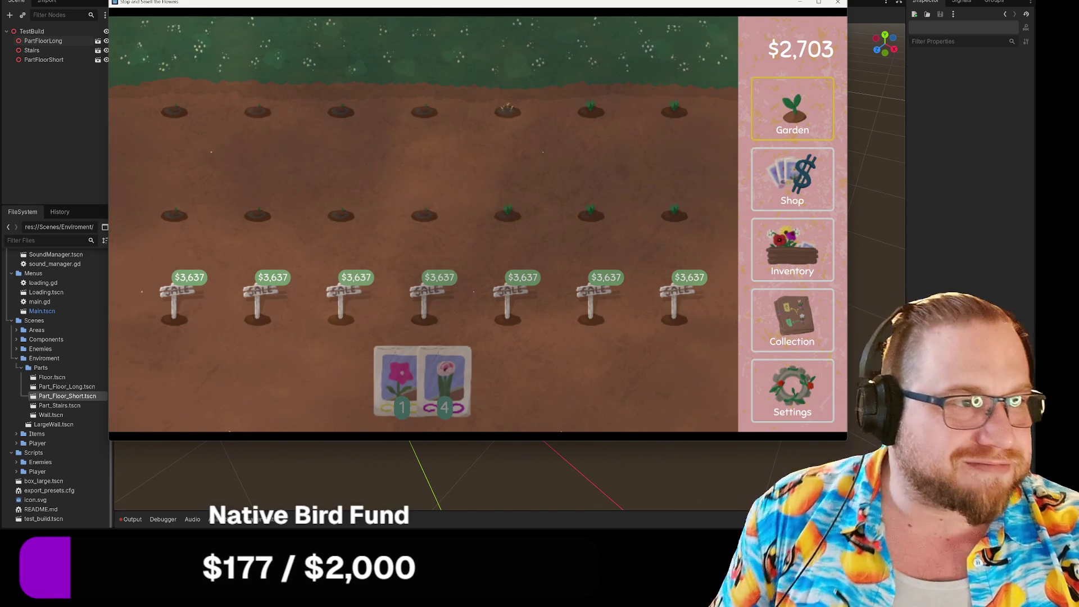
Once the seedlings sprout, close the game window to return to Godot's TestBuild scene
{"action": "left_click", "coordinate": [801, 2]}
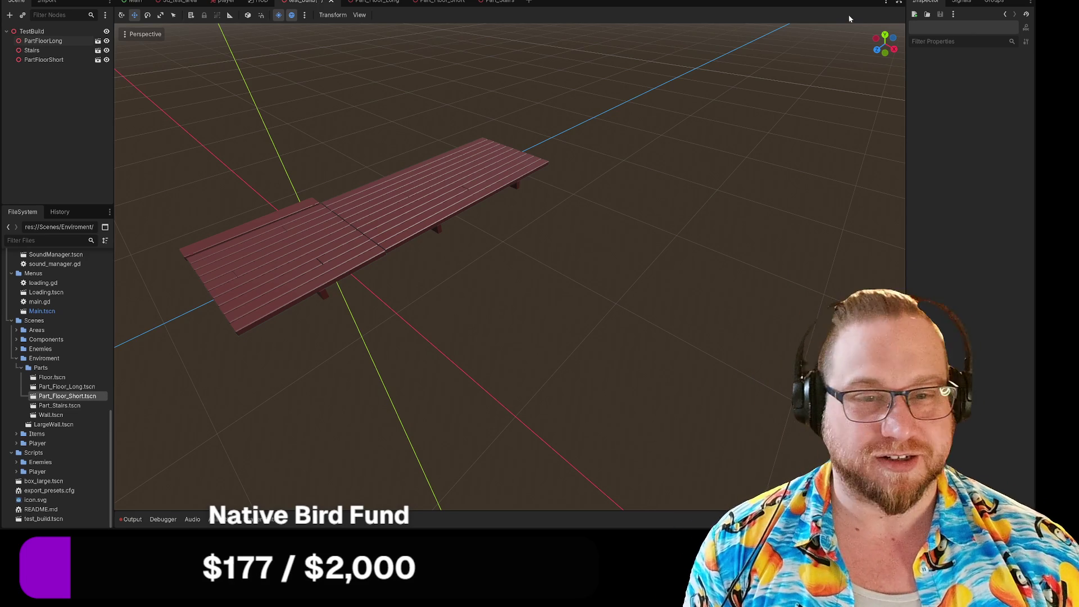
Add a 3D scene Part_Rail.tscn with a PartRail root to the Parts folder
{"action": "right_click", "coordinate": [43, 371]}
{"action": "mouse_move", "coordinate": [157, 380]}
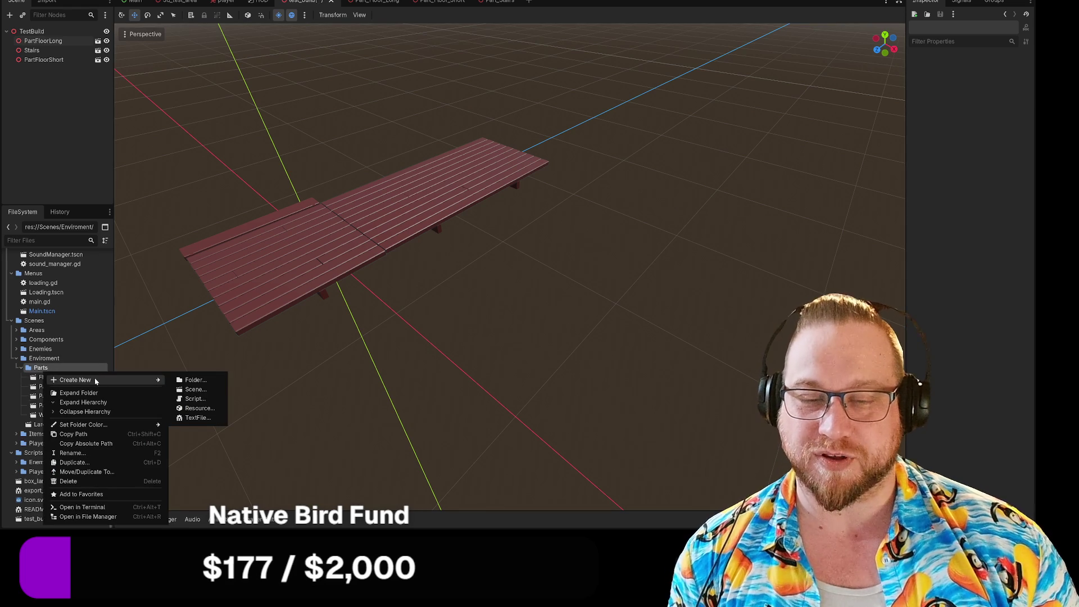
{"action": "left_click", "coordinate": [189, 389]}
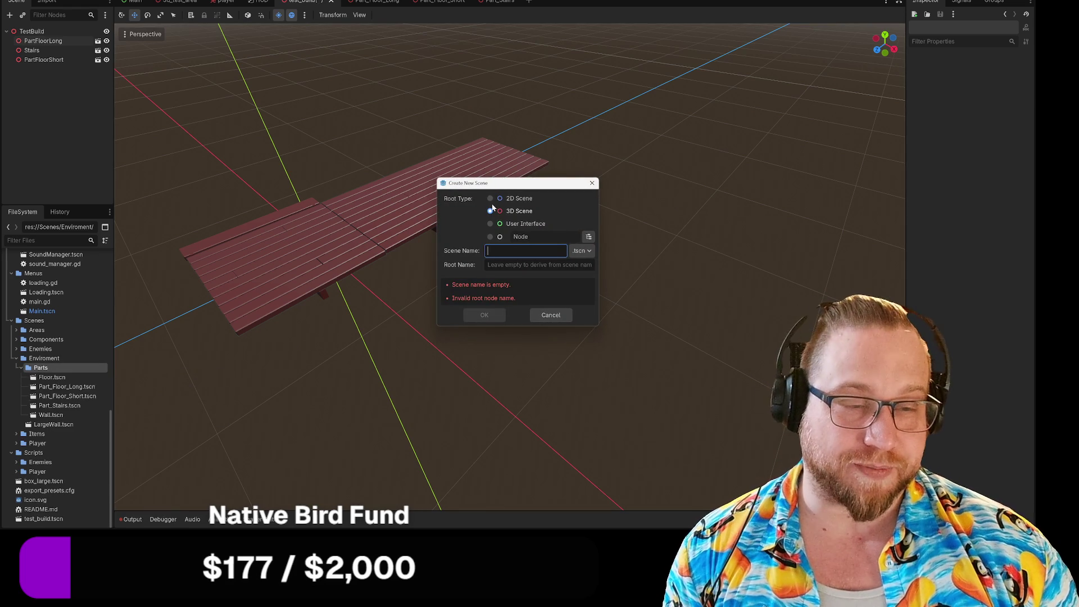
{"action": "type", "text": "Part"}
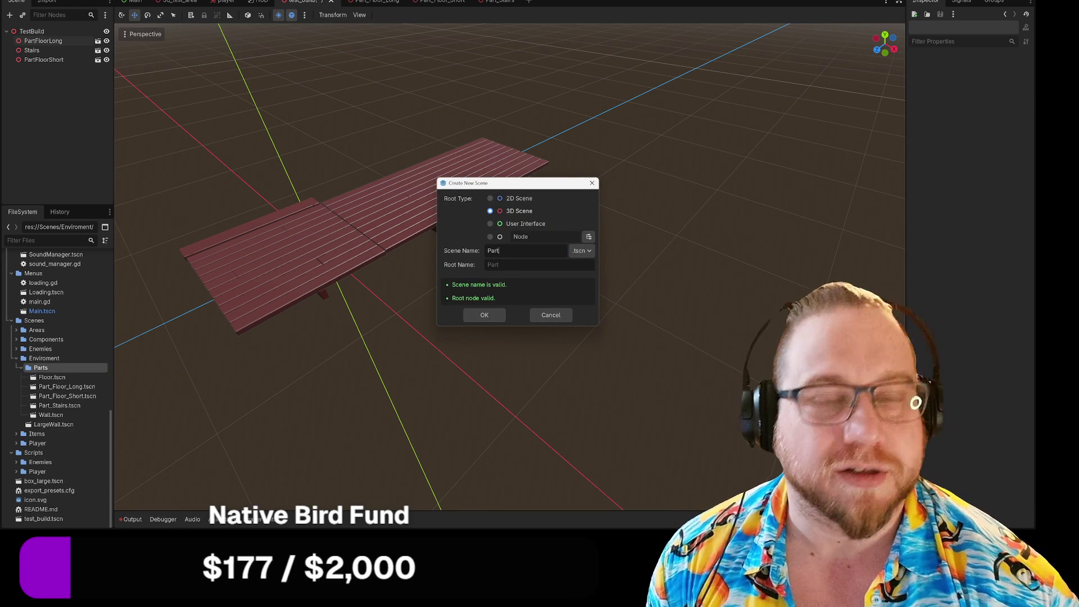
{"action": "type", "text": "_"}
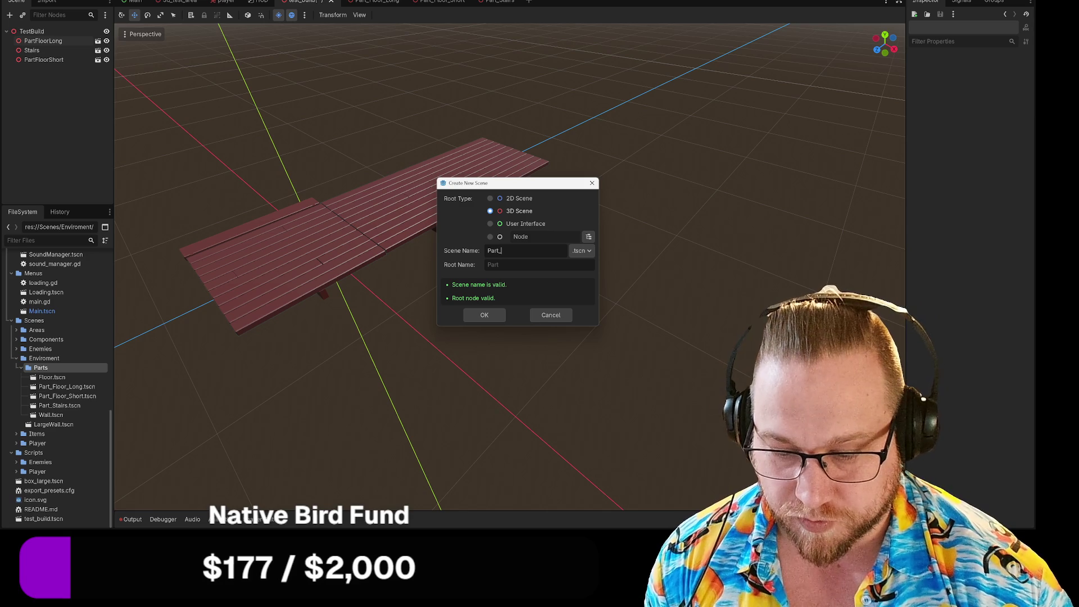
{"action": "type", "text": "Rail"}
{"action": "key", "text": "Return"}
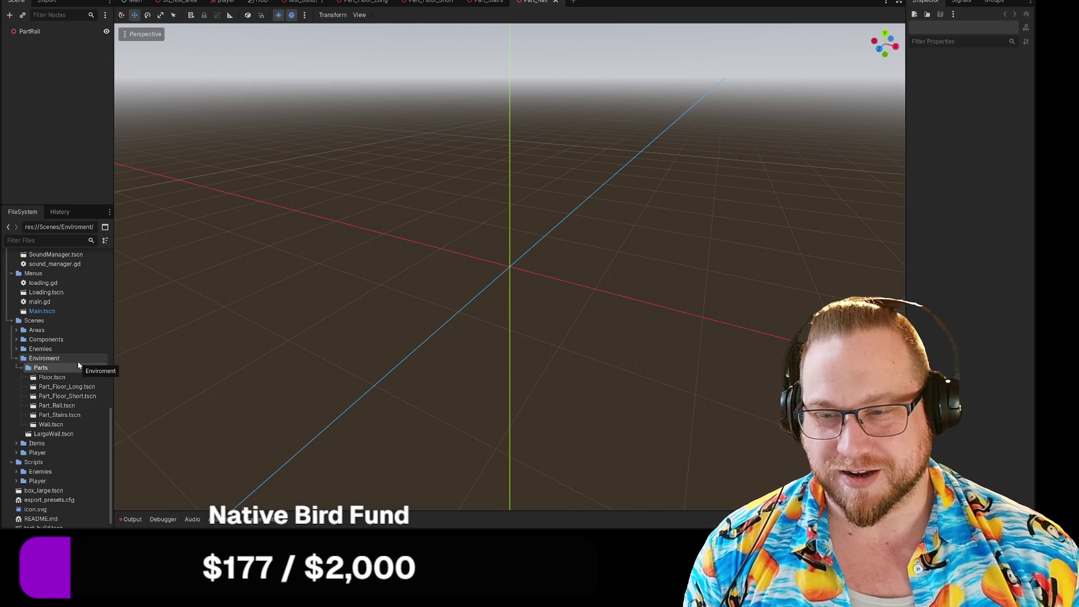
Instance Handrail.glb under PartRail and enable Editable Children to reach the Cube_006 mesh
{"action": "scroll", "coordinate": [79, 365], "scroll_direction": "up", "scroll_amount": 10}
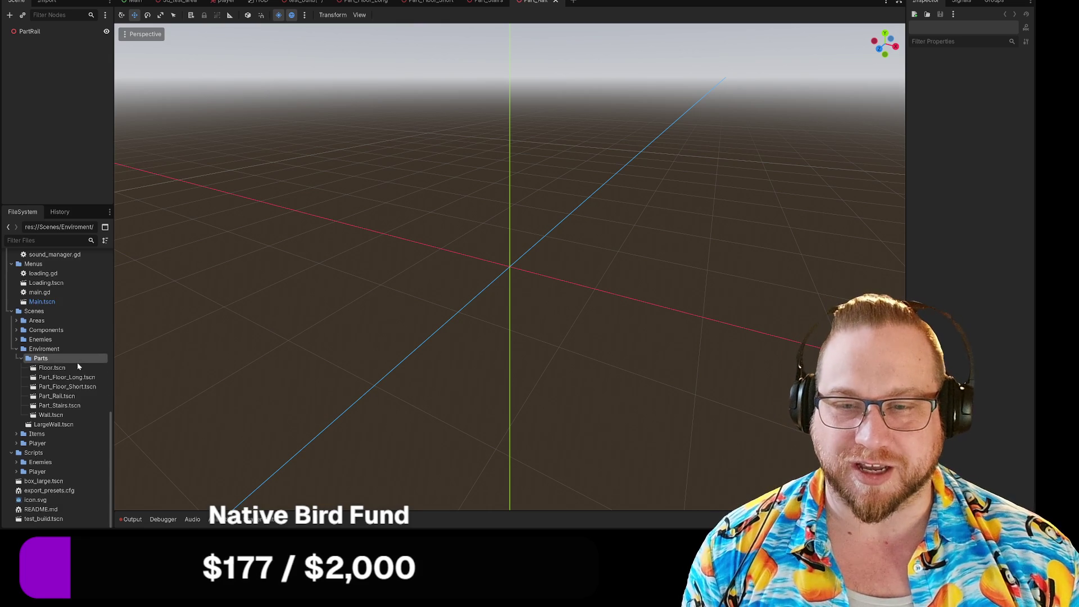
{"action": "scroll", "coordinate": [79, 366], "scroll_direction": "up", "scroll_amount": 3}
{"action": "mouse_move", "coordinate": [55, 367]}
{"action": "left_mouse_down"}
{"action": "mouse_move", "coordinate": [68, 281]}
{"action": "mouse_move", "coordinate": [33, 35]}
{"action": "left_mouse_up"}
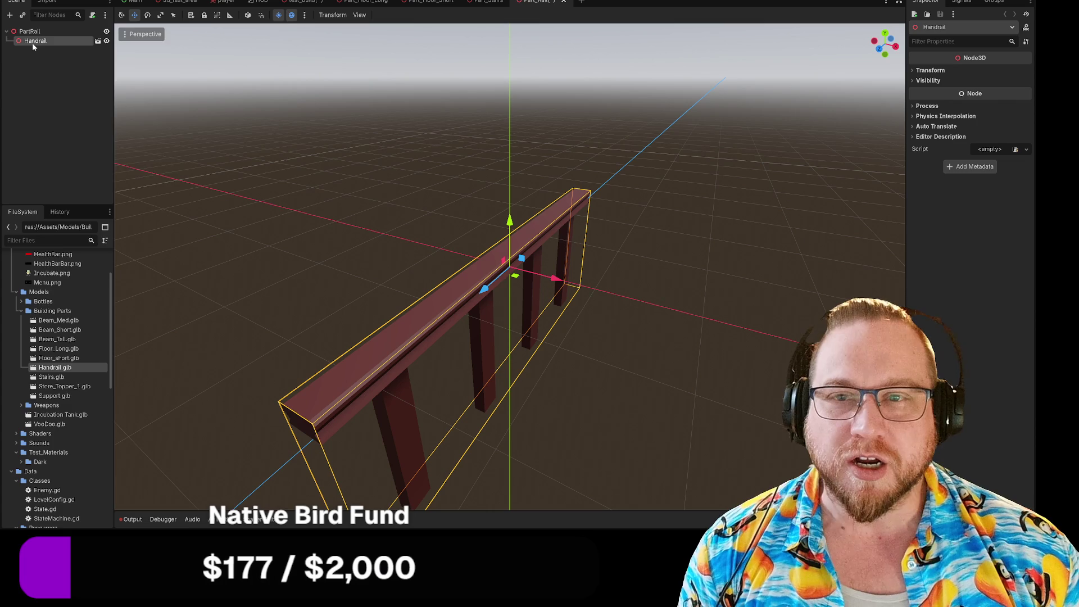
{"action": "right_click", "coordinate": [32, 42]}
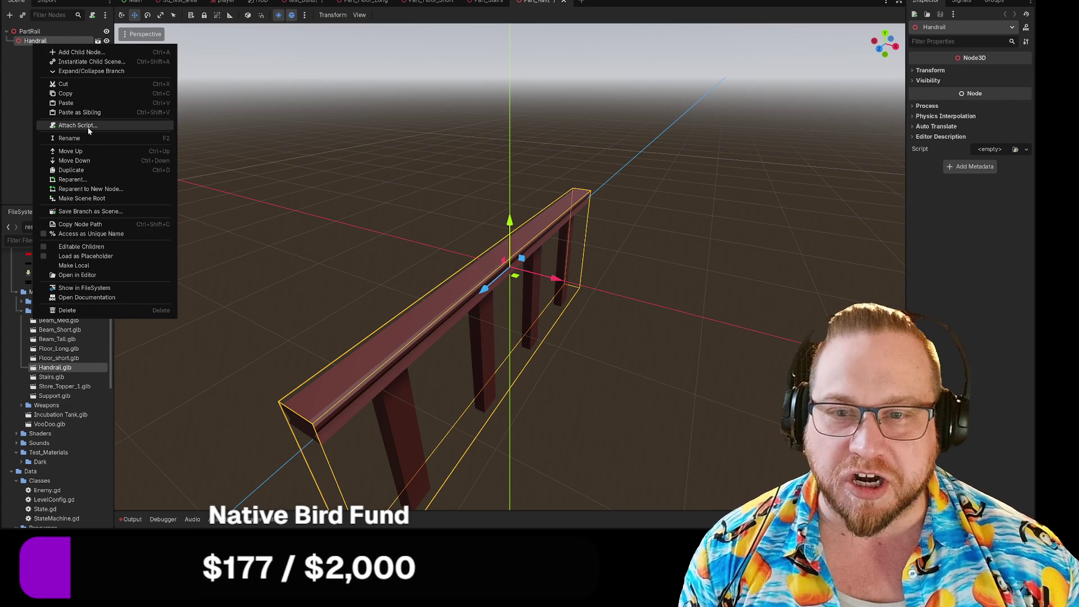
{"action": "left_click", "coordinate": [81, 246]}
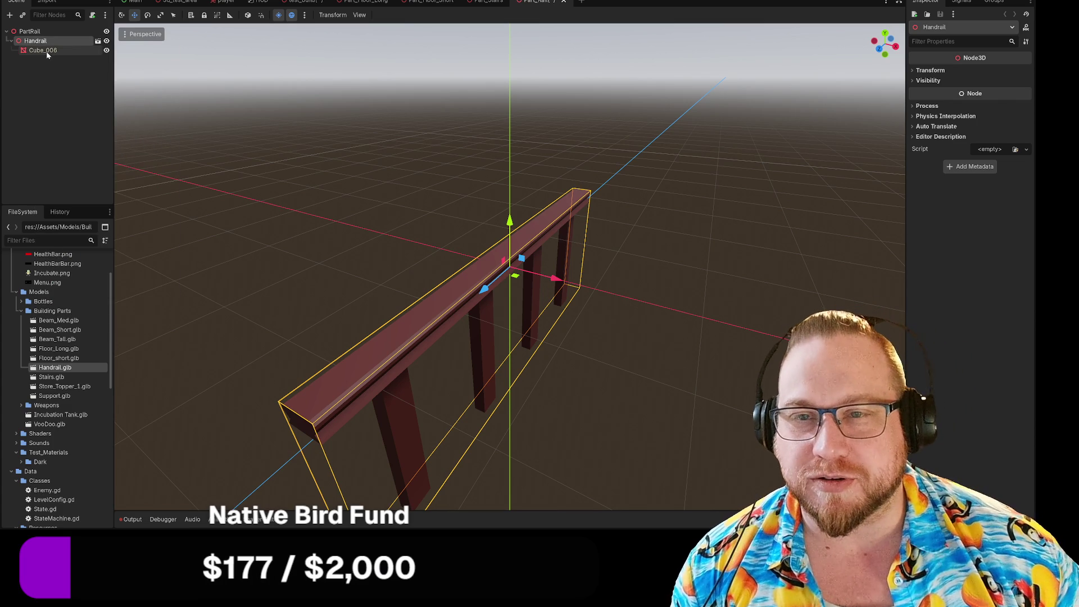
{"action": "left_click", "coordinate": [47, 52]}
{"action": "right_click", "coordinate": [43, 52]}
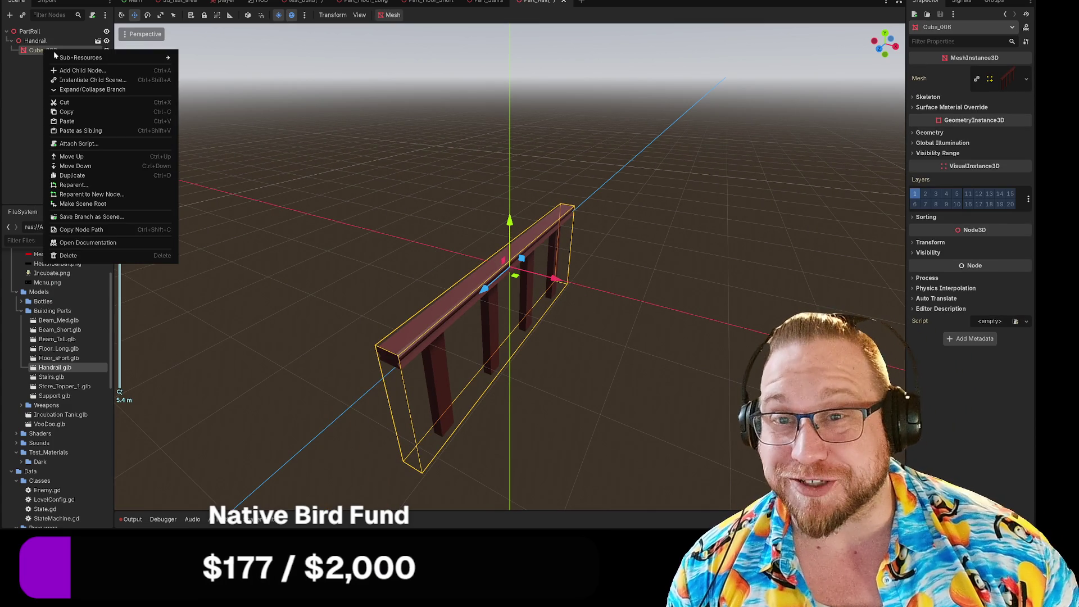
{"action": "left_click", "coordinate": [83, 70]}
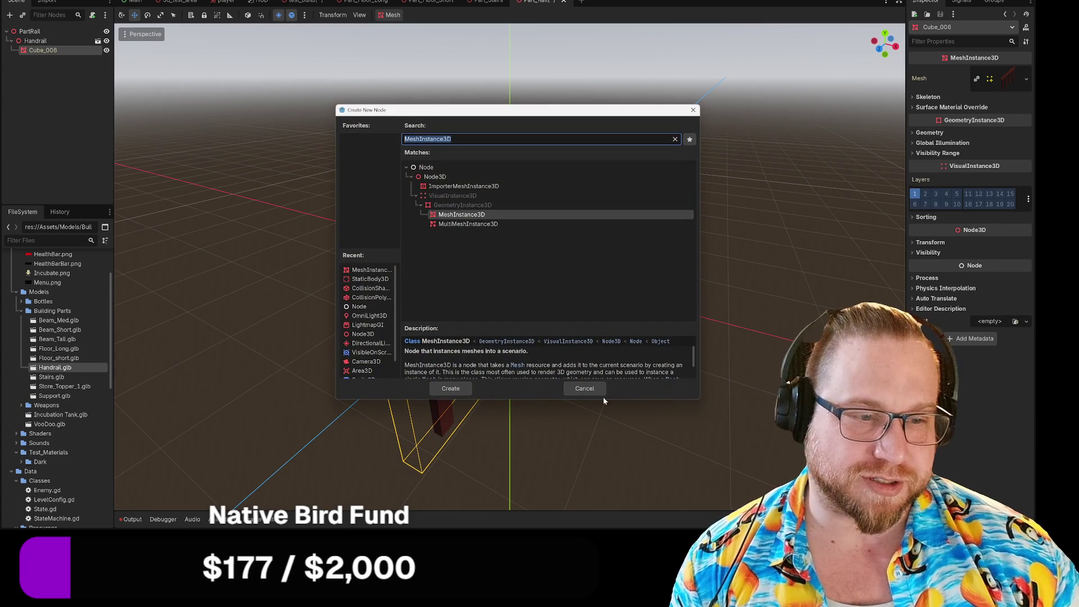
{"action": "left_click", "coordinate": [584, 388]}
Generate a Static Body Child collision shape of Bounding Box type from Cube_006's mesh
{"action": "left_click", "coordinate": [391, 15]}
{"action": "left_click", "coordinate": [416, 31]}
{"action": "left_click", "coordinate": [523, 229]}
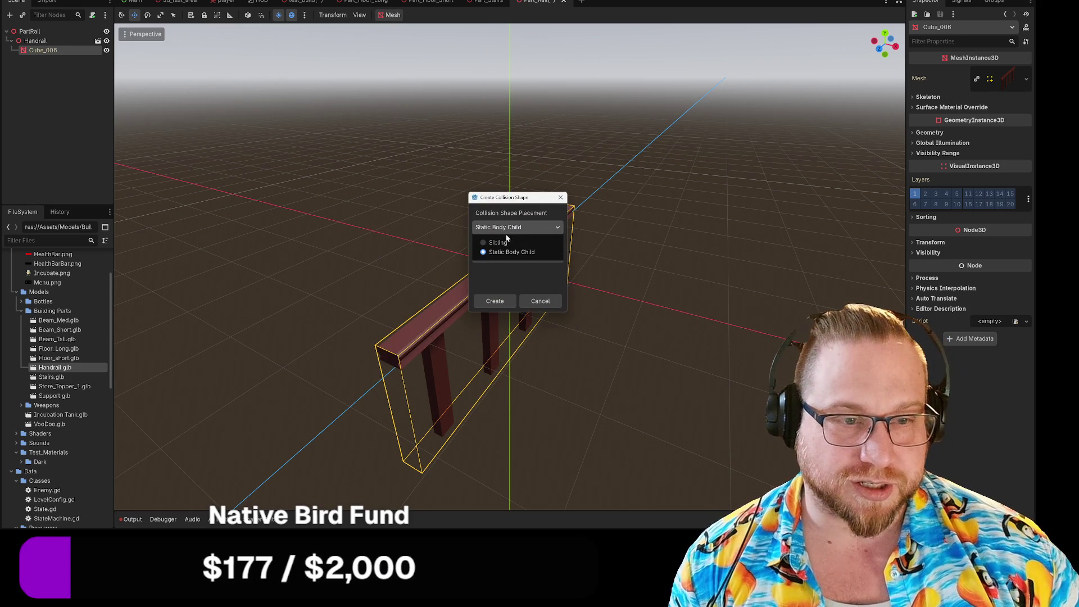
{"action": "left_click", "coordinate": [509, 252]}
{"action": "left_click", "coordinate": [510, 256]}
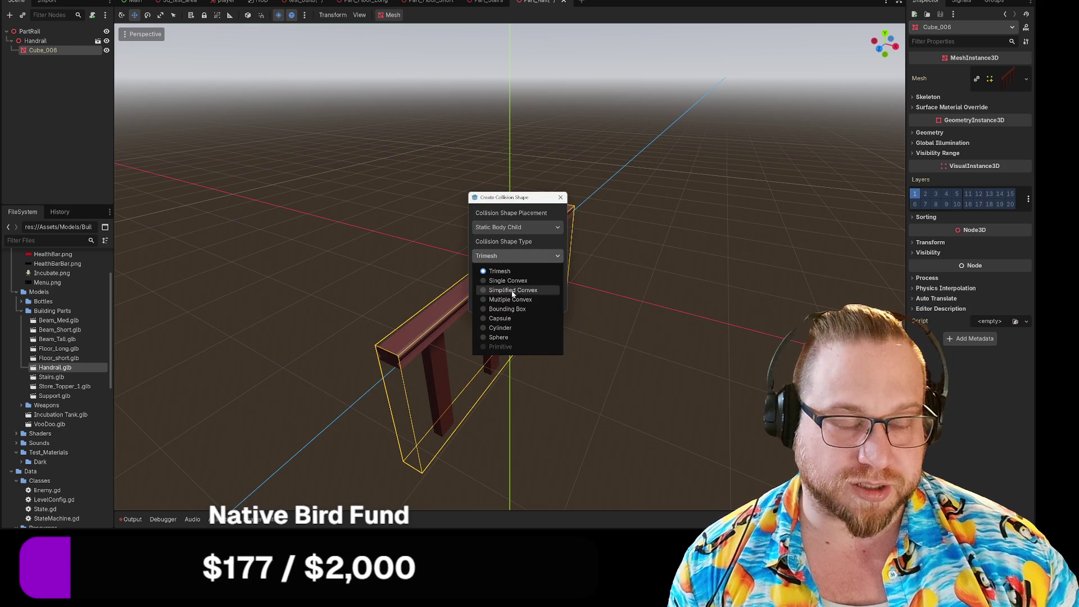
{"action": "left_click", "coordinate": [482, 309]}
{"action": "left_click", "coordinate": [494, 302]}
Raise the handrail along the Y axis and check it from below
{"action": "left_click_drag", "start_coordinate": [689, 373], "coordinate": [611, 357]}
{"action": "left_click_drag", "start_coordinate": [510, 217], "coordinate": [511, 108]}
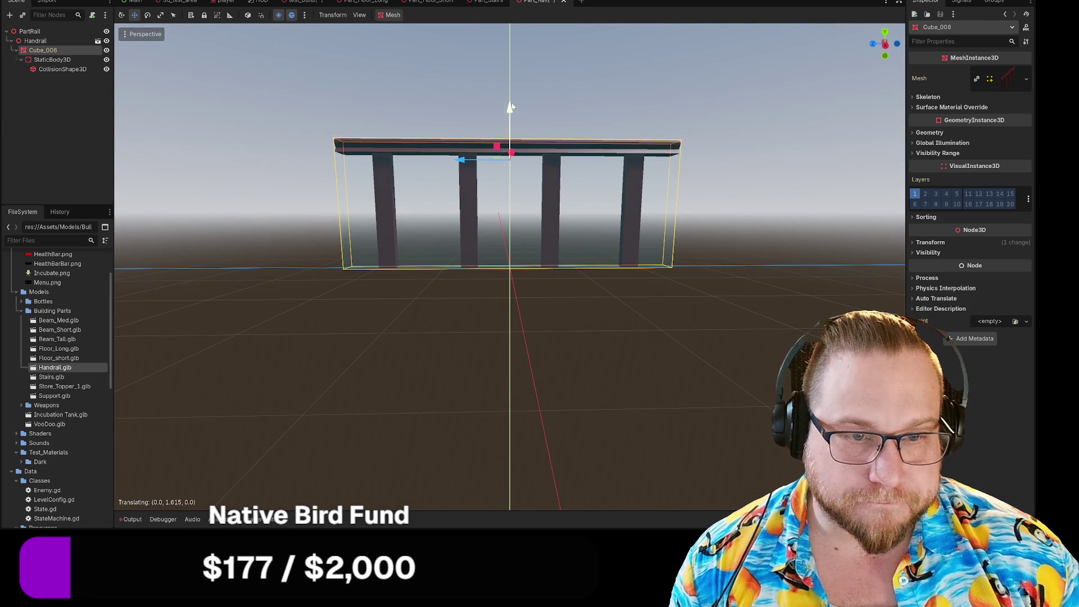
{"action": "scroll", "coordinate": [494, 216], "scroll_direction": "up", "scroll_amount": 5}
{"action": "scroll", "coordinate": [495, 220], "scroll_direction": "up", "scroll_amount": 3}
{"action": "mouse_move", "coordinate": [494, 238]}
{"action": "left_mouse_down"}
{"action": "mouse_move", "coordinate": [491, 230]}
{"action": "mouse_move", "coordinate": [498, 256]}
{"action": "mouse_move", "coordinate": [554, 261]}
{"action": "mouse_move", "coordinate": [595, 323]}
{"action": "left_mouse_up"}
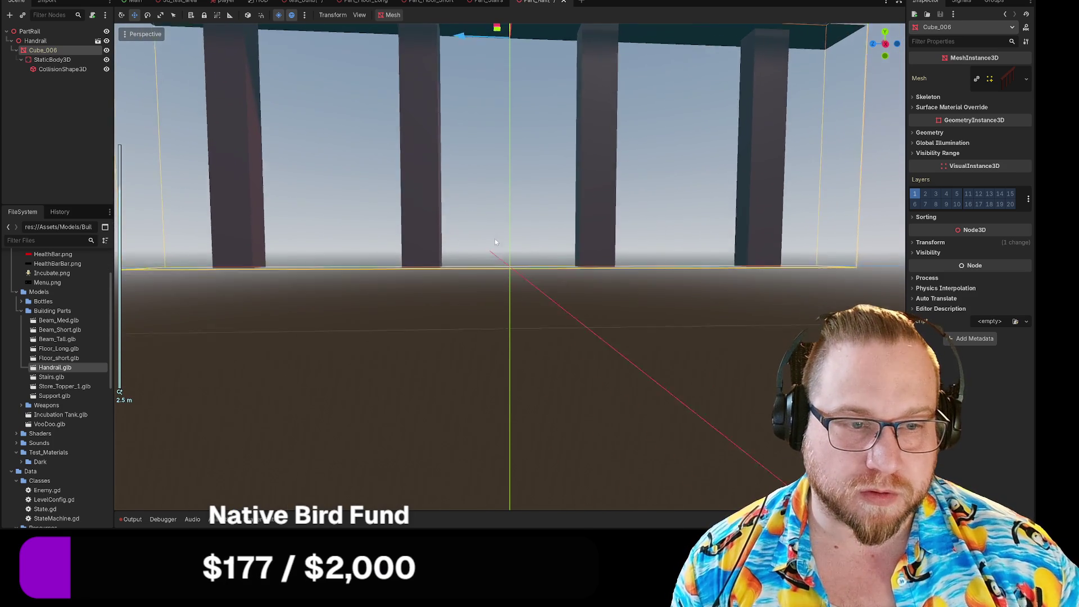
{"action": "scroll", "coordinate": [596, 322], "scroll_direction": "down", "scroll_amount": 5}
{"action": "left_click", "coordinate": [630, 291]}
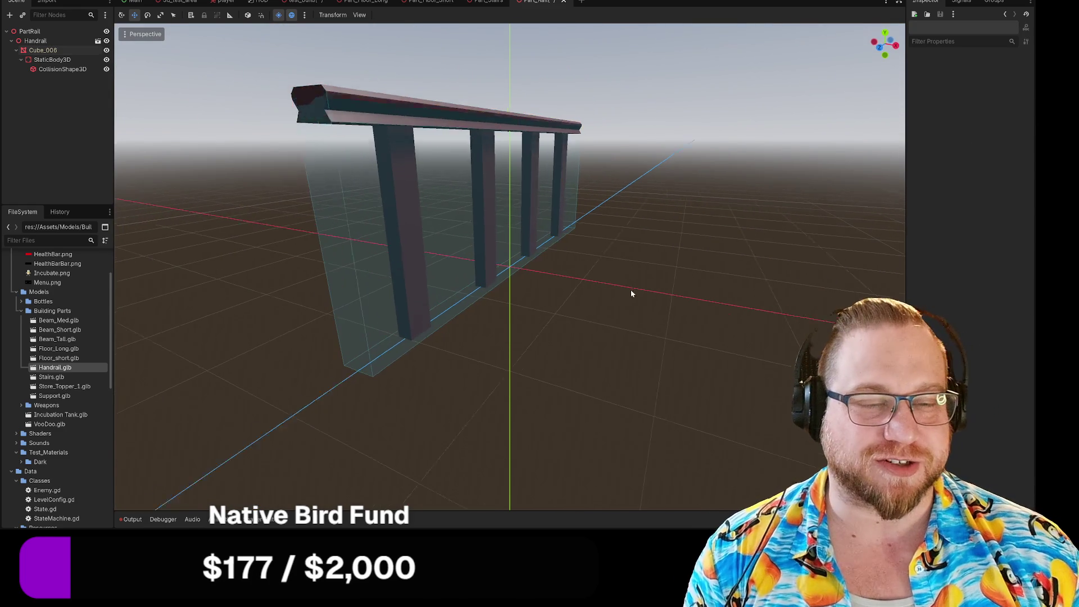
Switch from Part_Rail to the TestBuild scene and save it
{"action": "left_click_drag", "start_coordinate": [633, 291], "coordinate": [601, 308]}
{"action": "right_click", "coordinate": [537, 1]}
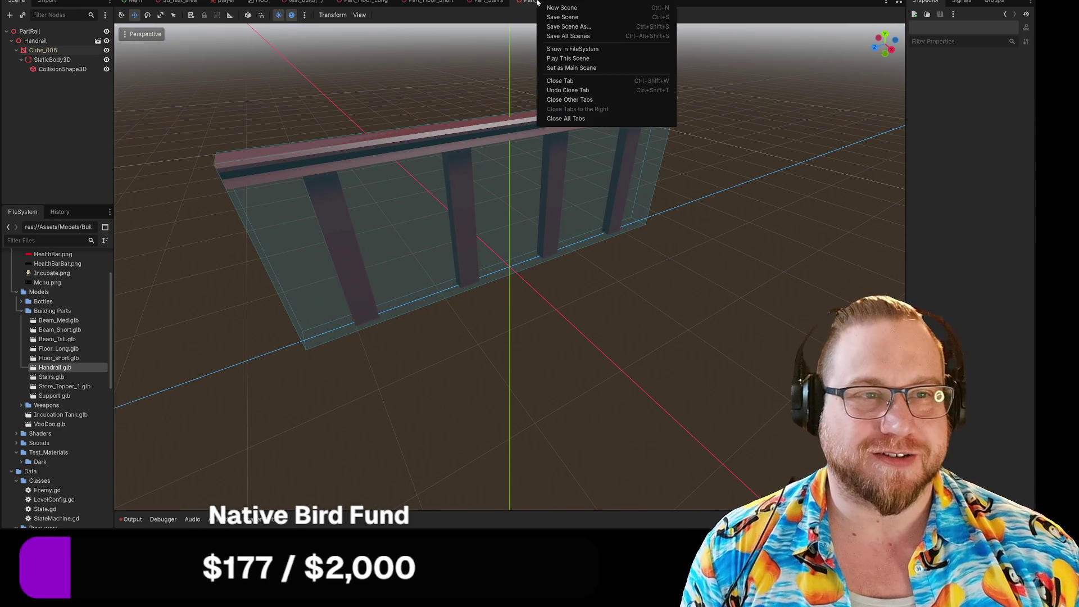
{"action": "key", "text": "Escape"}
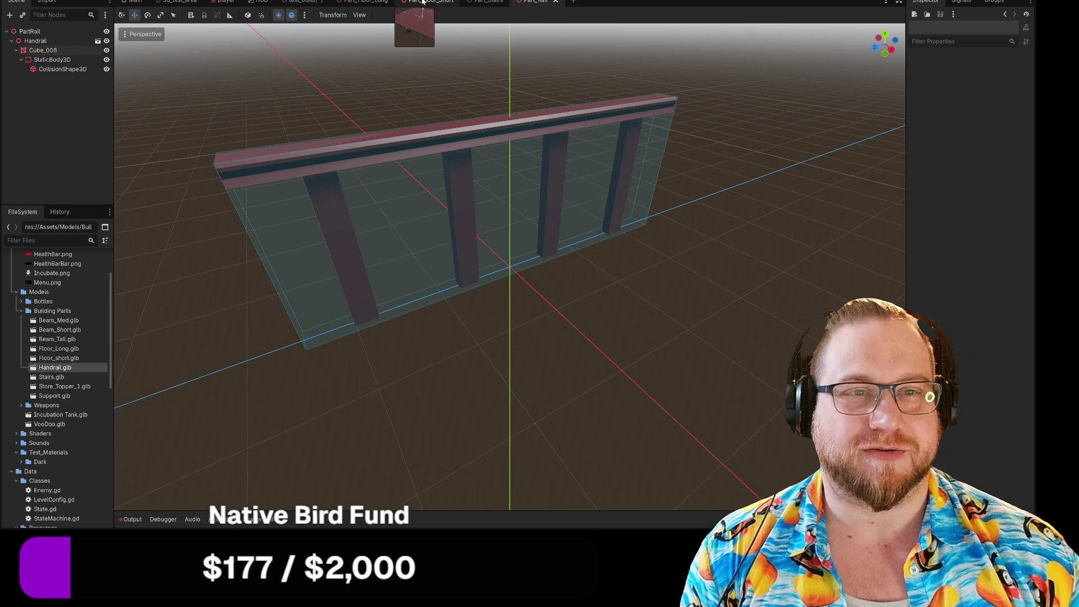
{"action": "left_click", "coordinate": [300, 2]}
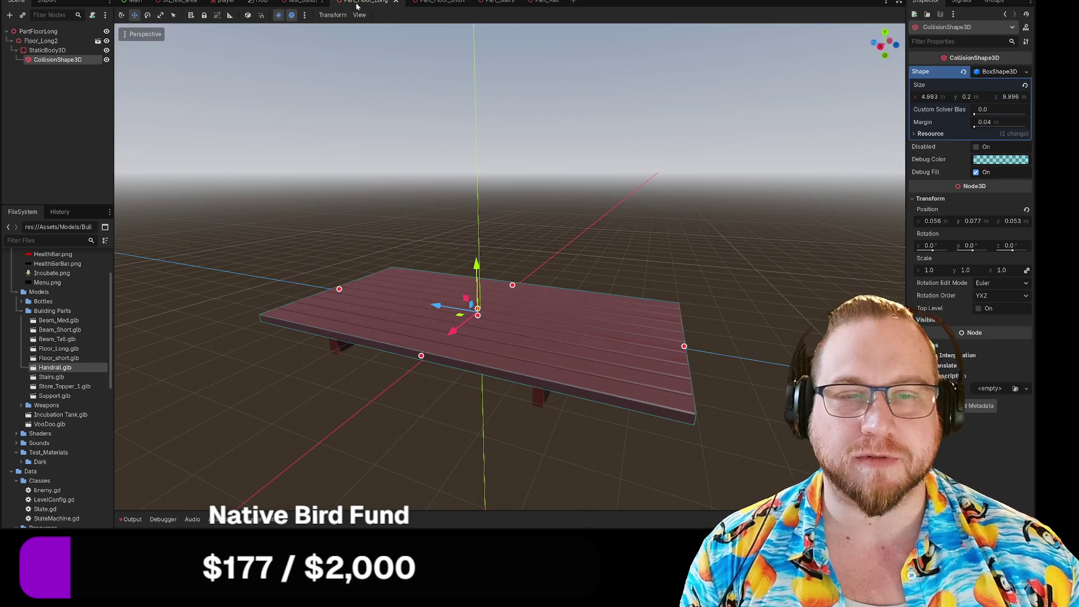
{"action": "right_click", "coordinate": [306, 1]}
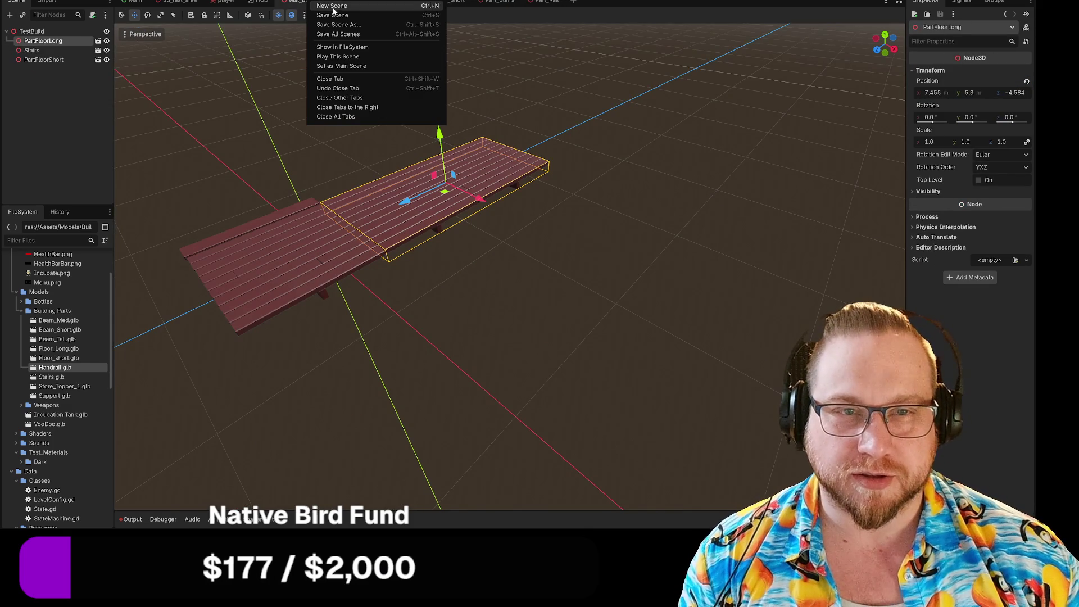
{"action": "left_click", "coordinate": [326, 16]}
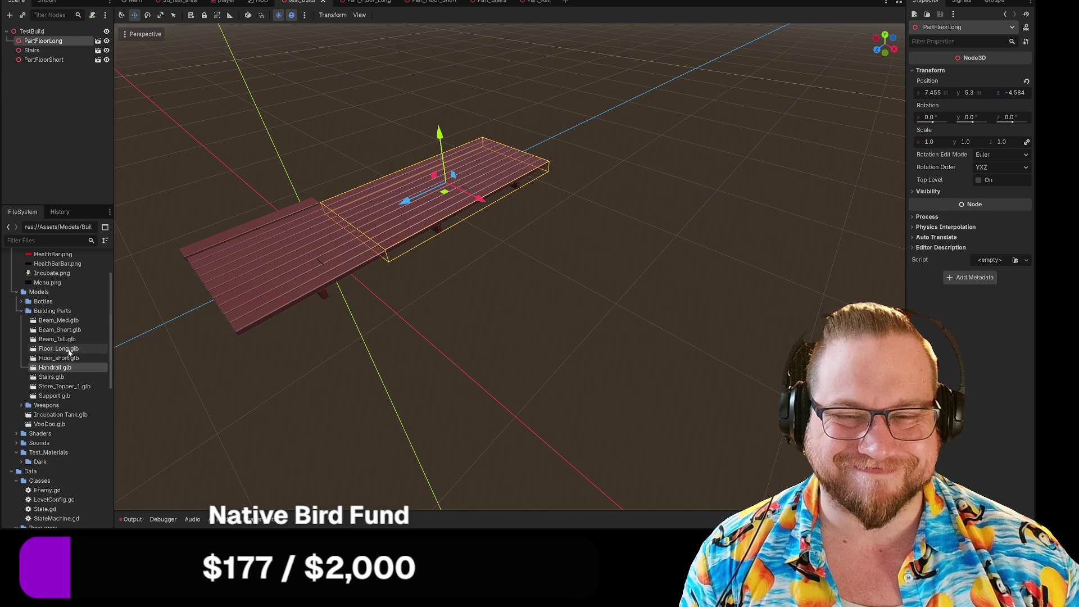
Drop a Part_Rail instance into TestBuild, then undo it to remove the PartRail piece
{"action": "scroll", "coordinate": [66, 350], "scroll_direction": "down", "scroll_amount": 10}
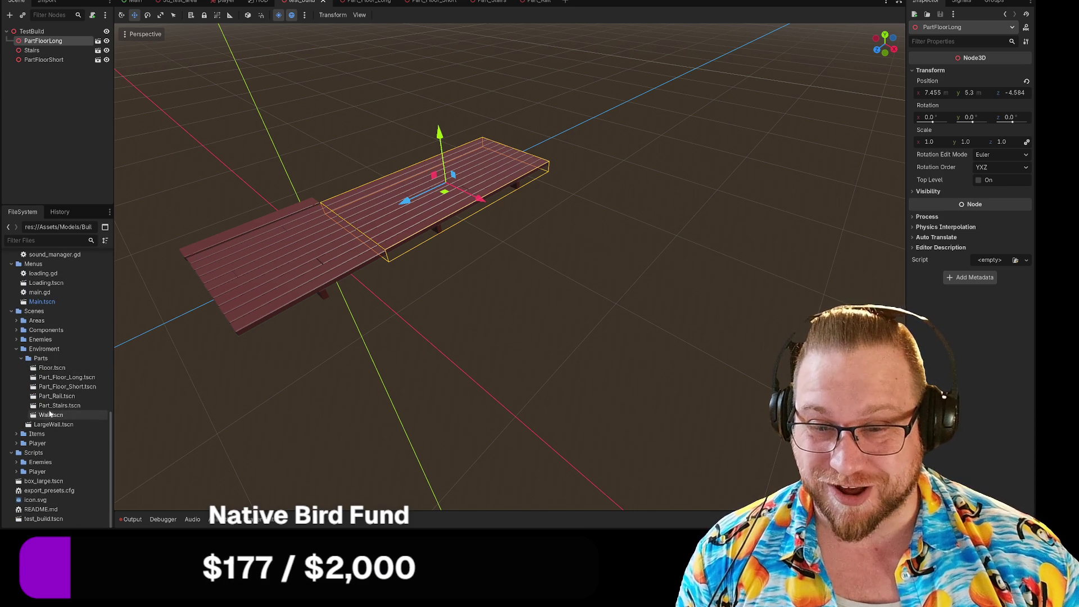
{"action": "mouse_move", "coordinate": [56, 396]}
{"action": "left_mouse_down"}
{"action": "mouse_move", "coordinate": [304, 267]}
{"action": "mouse_move", "coordinate": [313, 296]}
{"action": "mouse_move", "coordinate": [289, 313]}
{"action": "left_mouse_up"}
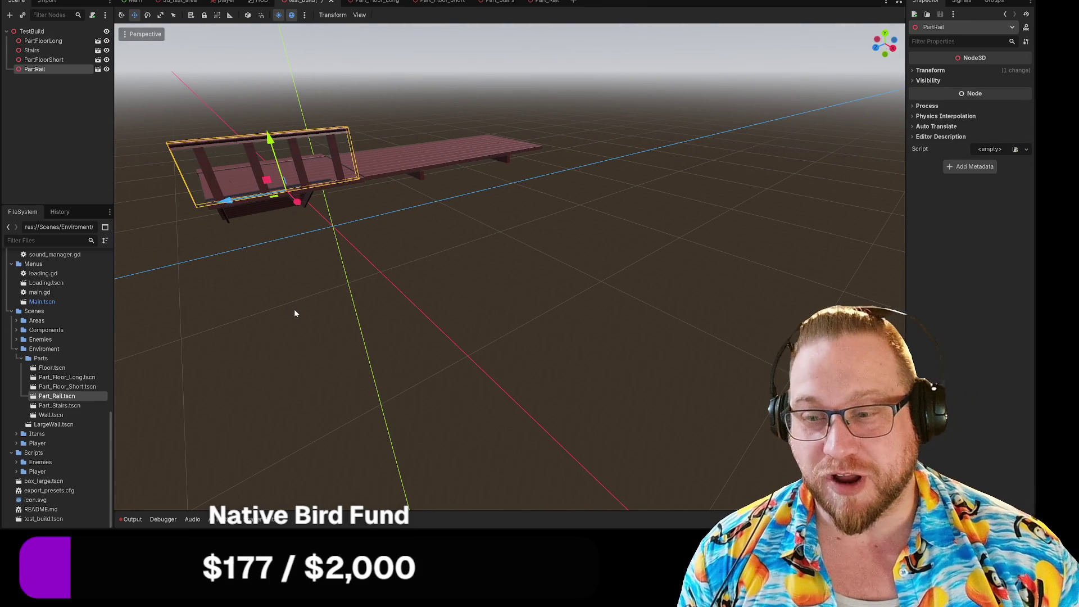
{"action": "key", "text": "ctrl+z"}
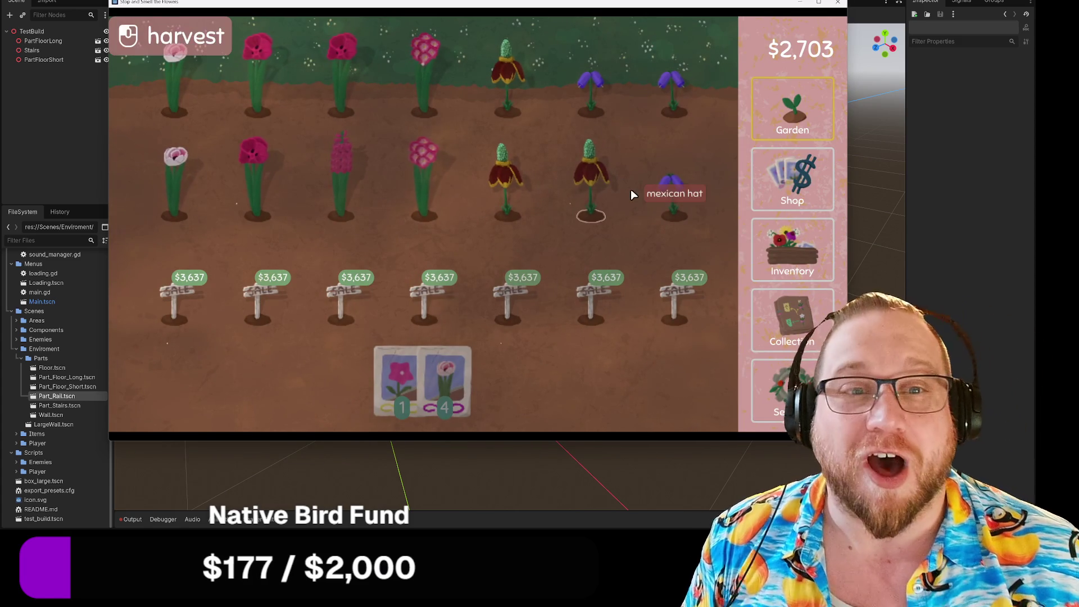
Harvest three grown flowers and turn a Mexican hat flower into seeds
{"action": "left_click", "coordinate": [508, 160]}
{"action": "left_click", "coordinate": [591, 180]}
{"action": "left_click", "coordinate": [674, 185]}
{"action": "left_click", "coordinate": [792, 250]}
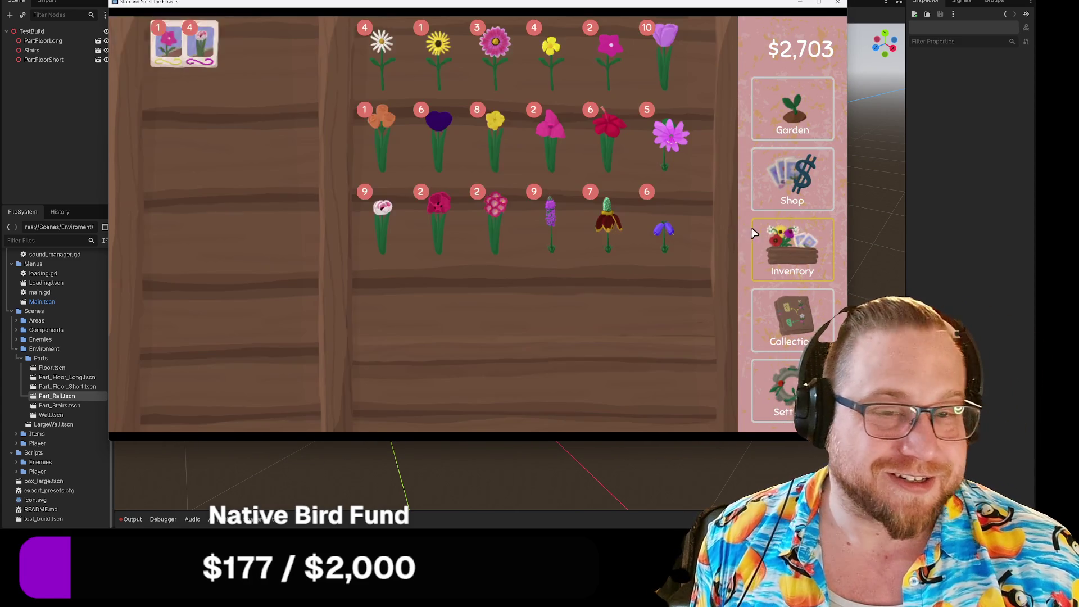
{"action": "left_click", "coordinate": [608, 222]}
{"action": "left_click", "coordinate": [189, 123]}
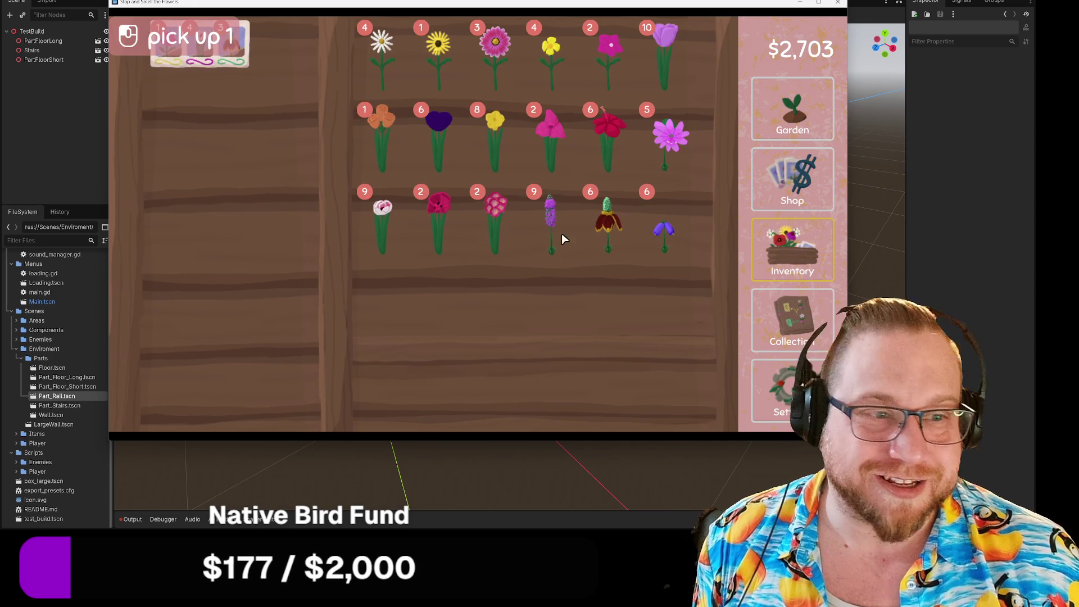
{"action": "left_click", "coordinate": [607, 222]}
{"action": "left_click", "coordinate": [192, 165]}
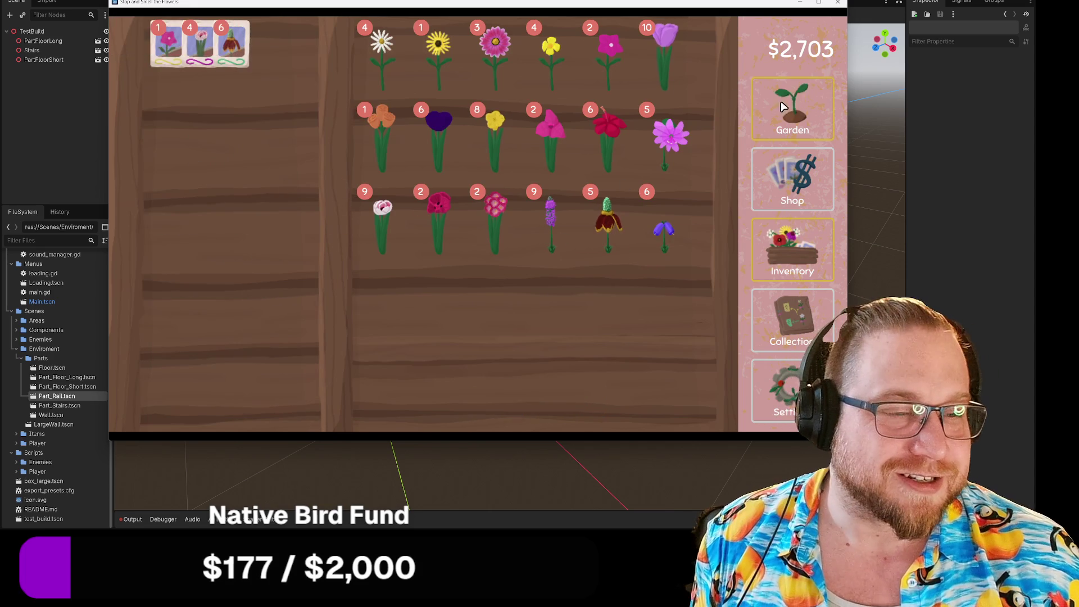
Plant Mexican hat seeds in six empty garden plots
{"action": "left_click", "coordinate": [787, 107]}
{"action": "left_click", "coordinate": [466, 371]}
{"action": "left_click", "coordinate": [506, 215]}
{"action": "left_click", "coordinate": [591, 215]}
{"action": "left_click", "coordinate": [674, 215]}
{"action": "left_click", "coordinate": [668, 110]}
{"action": "left_click", "coordinate": [591, 111]}
{"action": "left_click", "coordinate": [495, 112]}
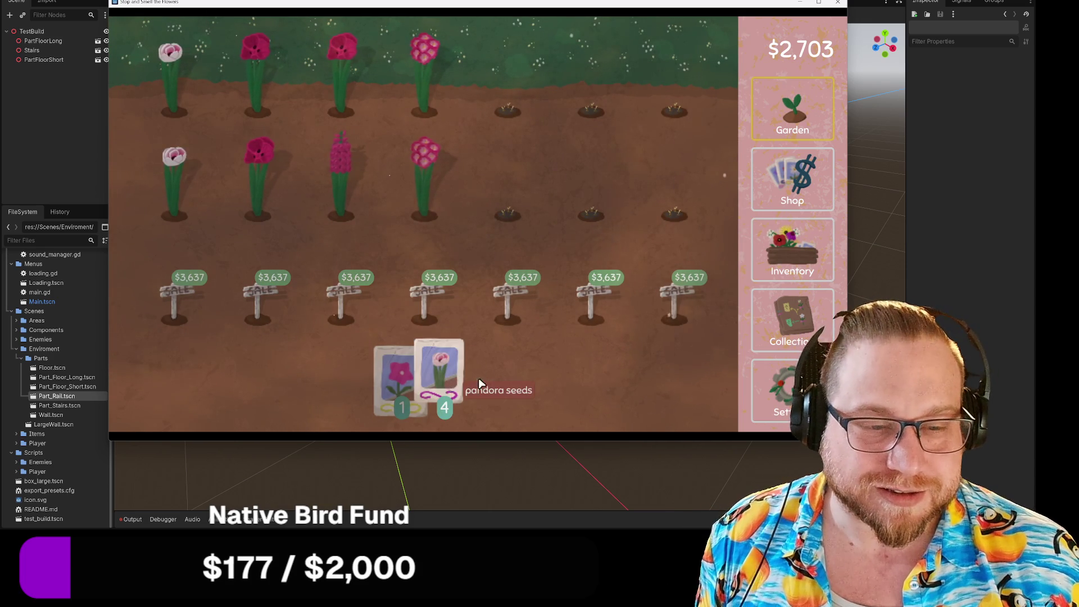
Turn a bluebell flower from the inventory into seeds
{"action": "left_click", "coordinate": [795, 257]}
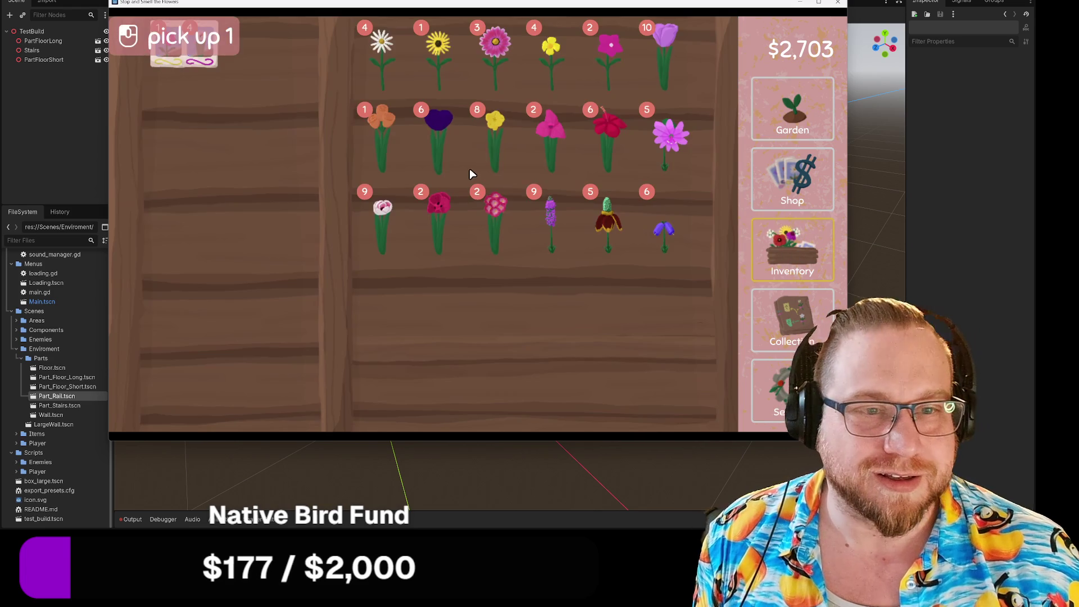
{"action": "left_click", "coordinate": [663, 231]}
{"action": "left_click", "coordinate": [230, 139]}
{"action": "left_click", "coordinate": [651, 232]}
{"action": "left_click", "coordinate": [217, 168]}
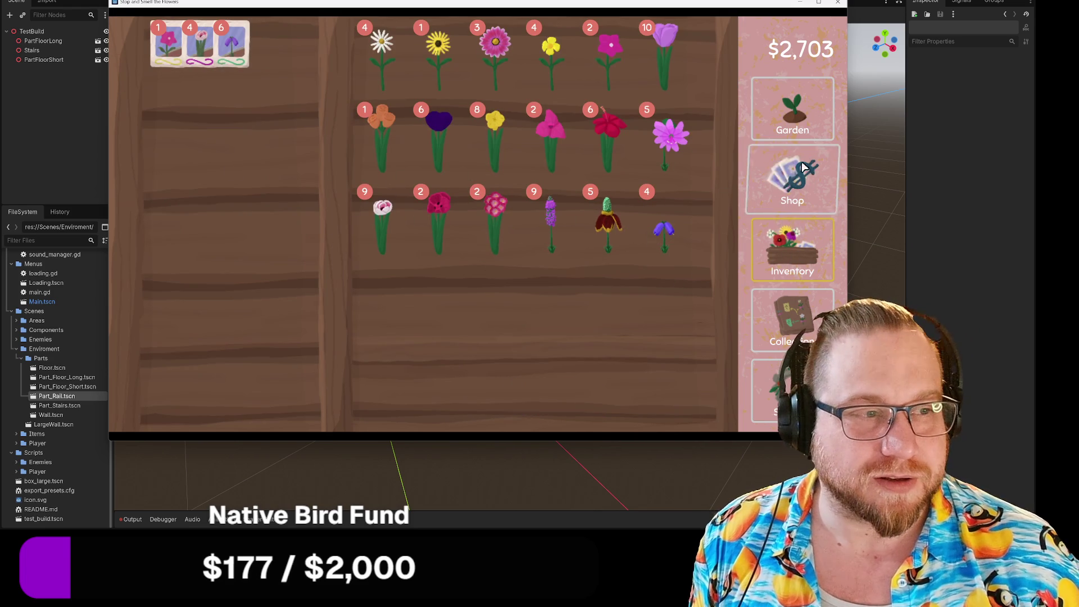
Plant bluebell and pandora seeds in the remaining freed plots
{"action": "left_click", "coordinate": [793, 110]}
{"action": "left_click", "coordinate": [477, 371]}
{"action": "left_click", "coordinate": [405, 203]}
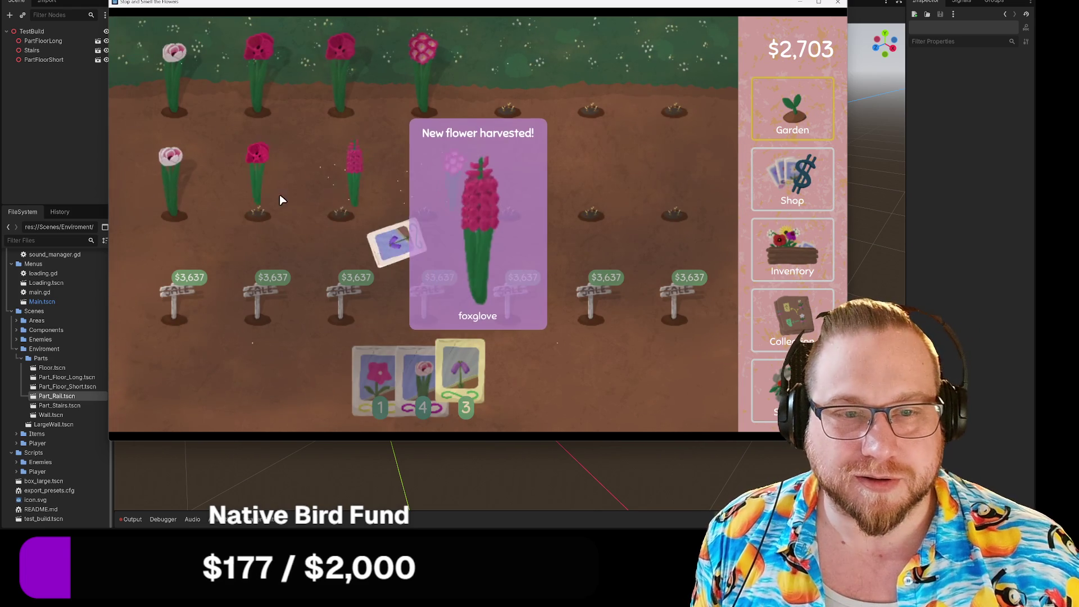
{"action": "left_click", "coordinate": [423, 392]}
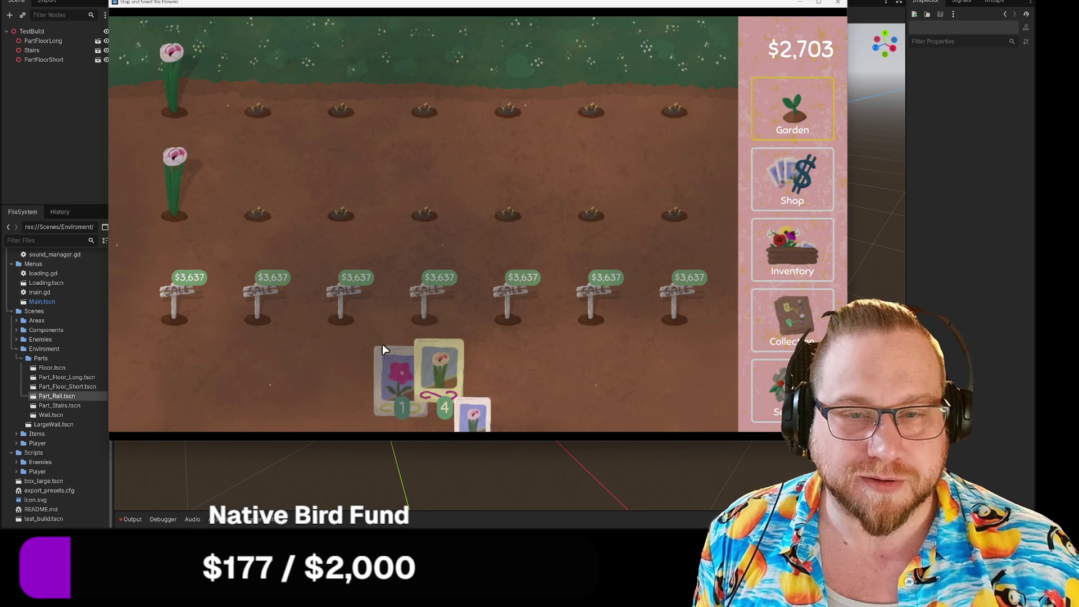
{"action": "left_click", "coordinate": [173, 120]}
{"action": "left_click", "coordinate": [523, 413]}
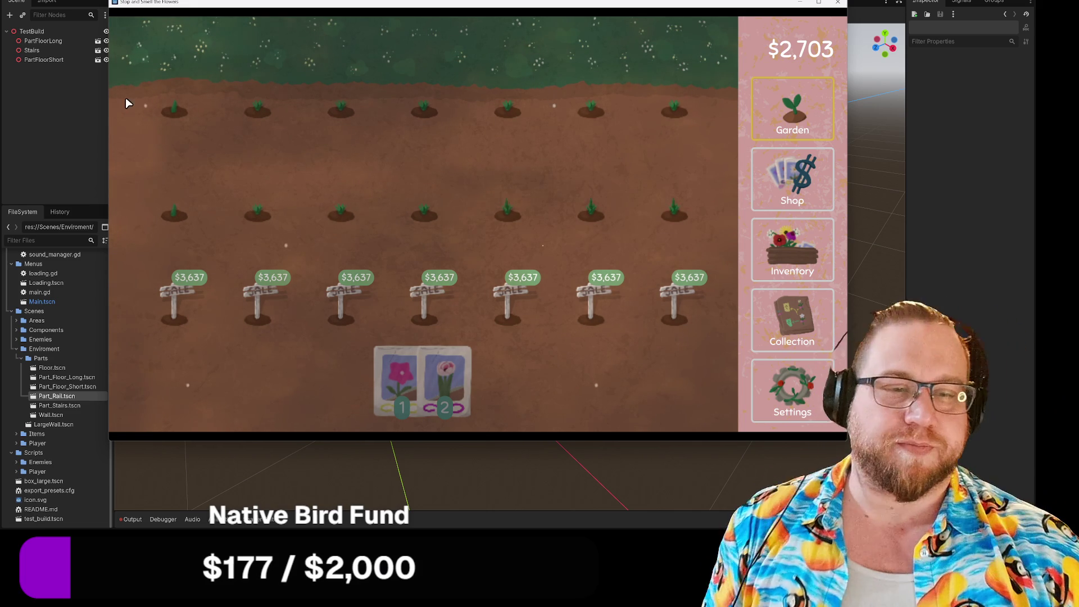
Return to the editor's 3D_Test_Area scene, collapse the Items group and view the test area
{"action": "left_click", "coordinate": [801, 3]}
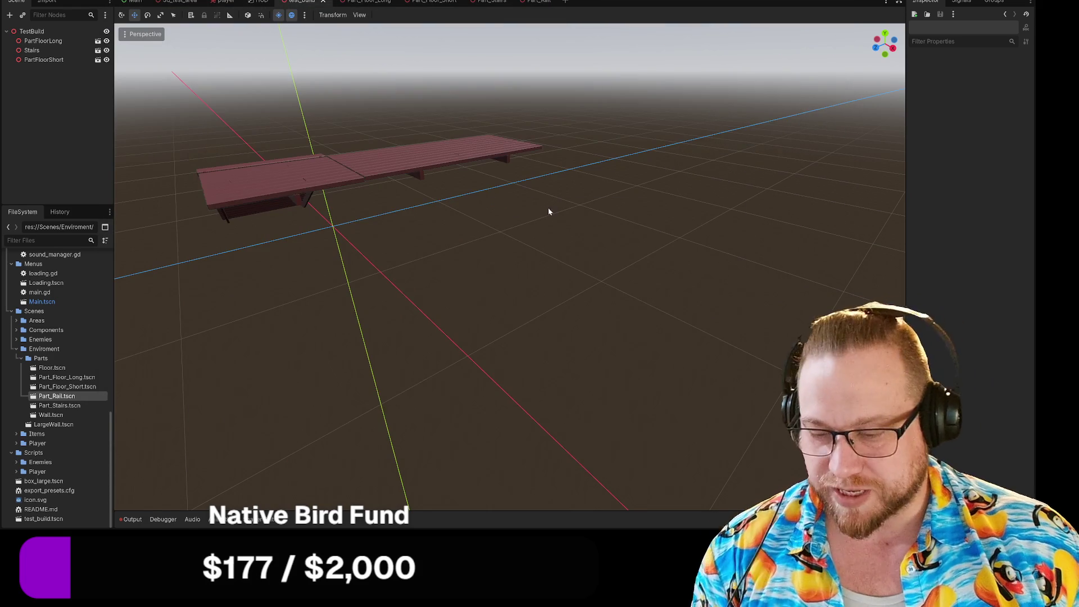
{"action": "scroll", "coordinate": [545, 212], "scroll_direction": "down", "scroll_amount": 5}
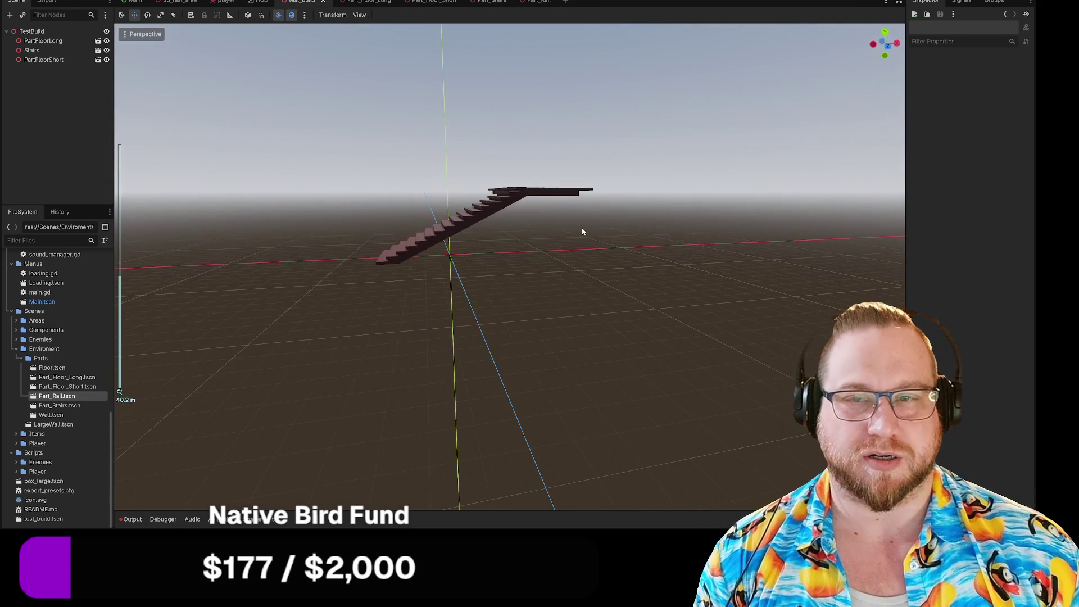
{"action": "left_click", "coordinate": [178, 3]}
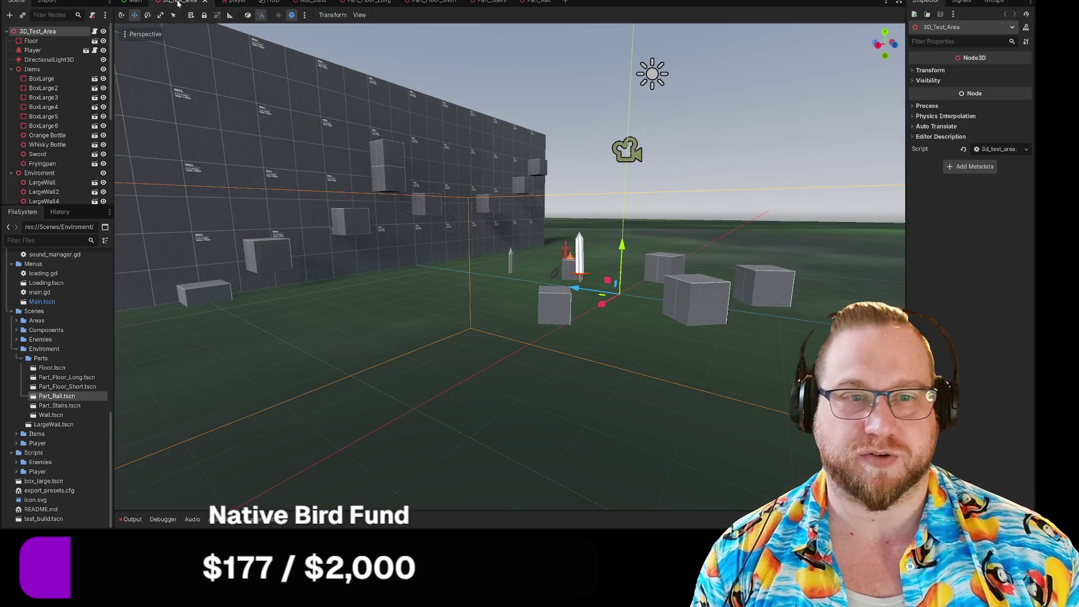
{"action": "scroll", "coordinate": [481, 325], "scroll_direction": "down", "scroll_amount": 10}
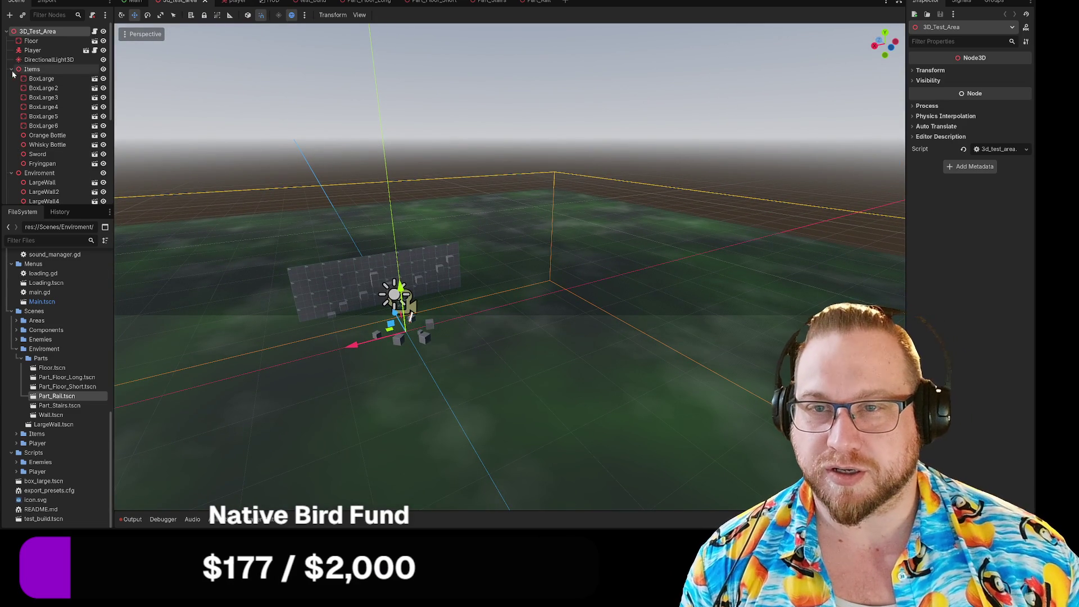
{"action": "left_click", "coordinate": [11, 69]}
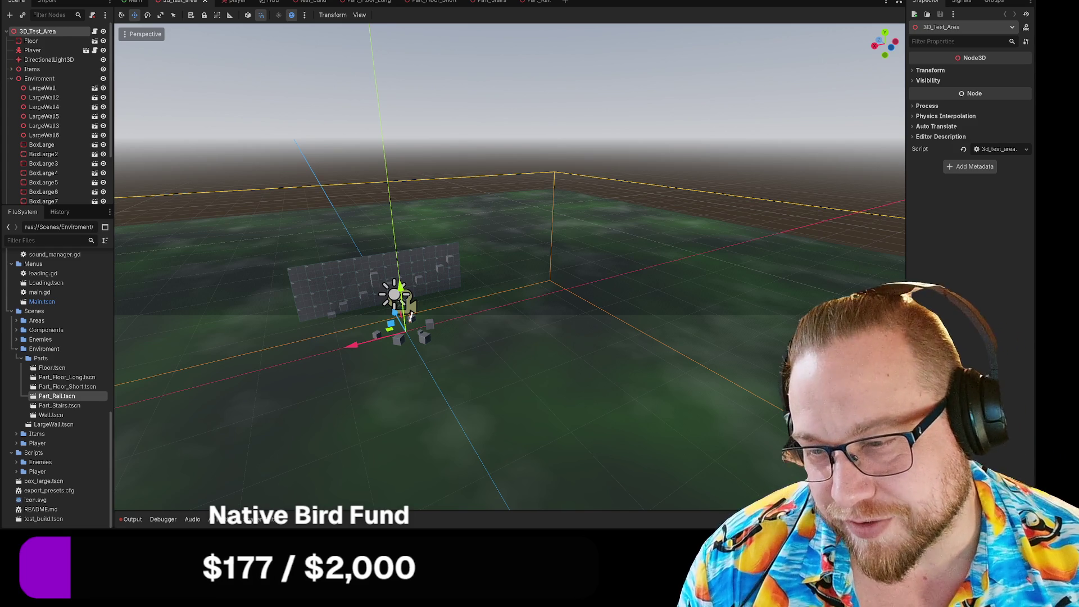
{"action": "mouse_move", "coordinate": [291, 432]}
{"action": "left_mouse_down"}
{"action": "mouse_move", "coordinate": [361, 397]}
{"action": "mouse_move", "coordinate": [372, 358]}
{"action": "mouse_move", "coordinate": [386, 366]}
{"action": "mouse_move", "coordinate": [419, 298]}
{"action": "mouse_move", "coordinate": [441, 306]}
{"action": "mouse_move", "coordinate": [470, 360]}
{"action": "mouse_move", "coordinate": [143, 347]}
{"action": "left_mouse_up"}
{"action": "scroll", "coordinate": [401, 351], "scroll_direction": "up", "scroll_amount": 5}
{"action": "scroll", "coordinate": [392, 346], "scroll_direction": "down", "scroll_amount": 3}
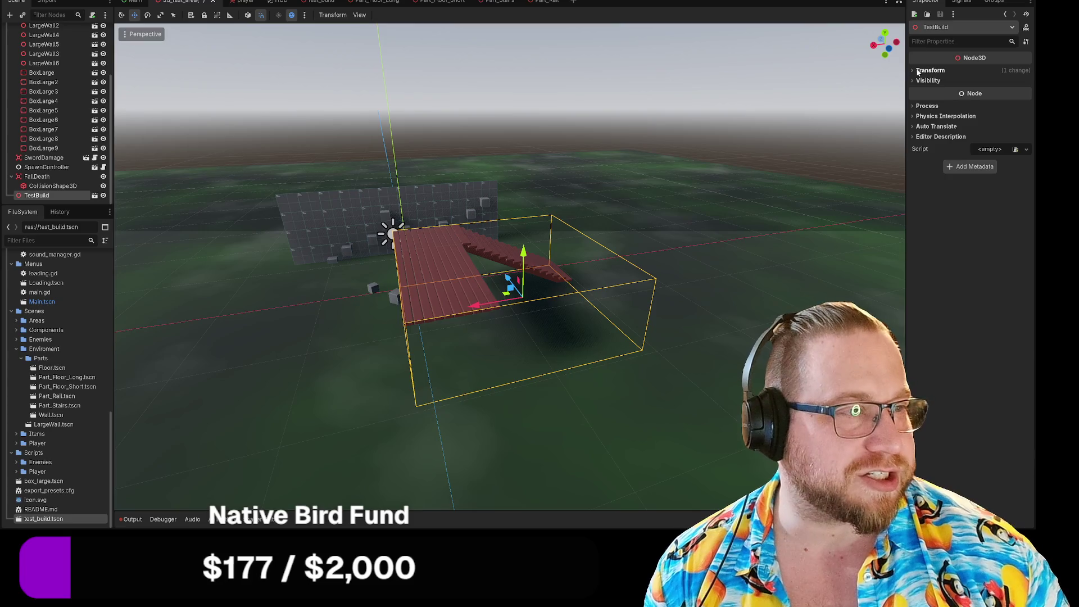
Set TestBuild's transform to scale 0.5 and Y rotation -90 in the Inspector
{"action": "left_click", "coordinate": [917, 72]}
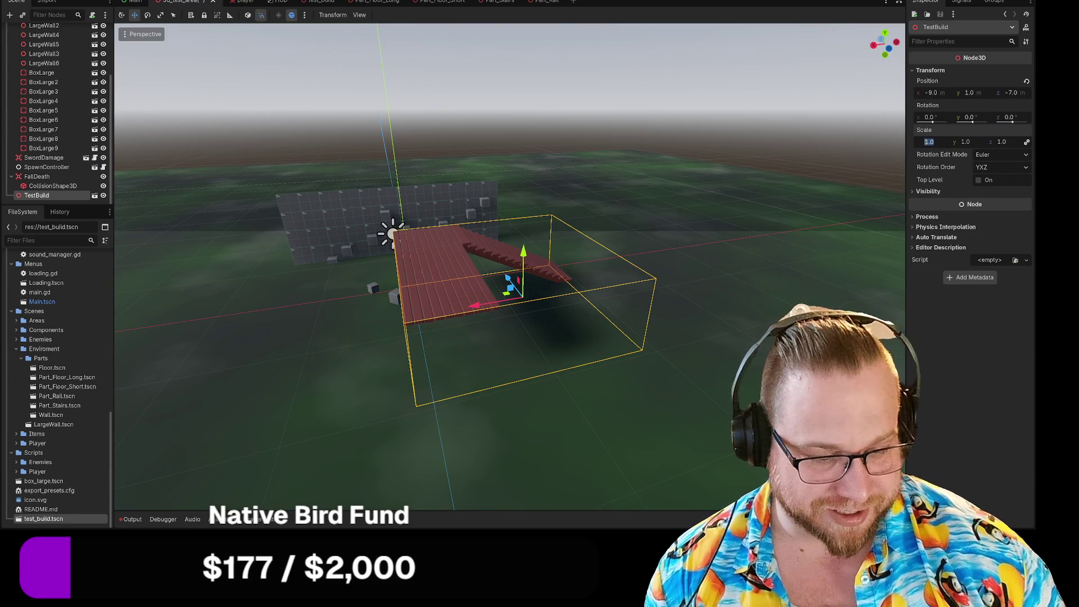
{"action": "type", "text": "0.5"}
{"action": "key", "text": "Return"}
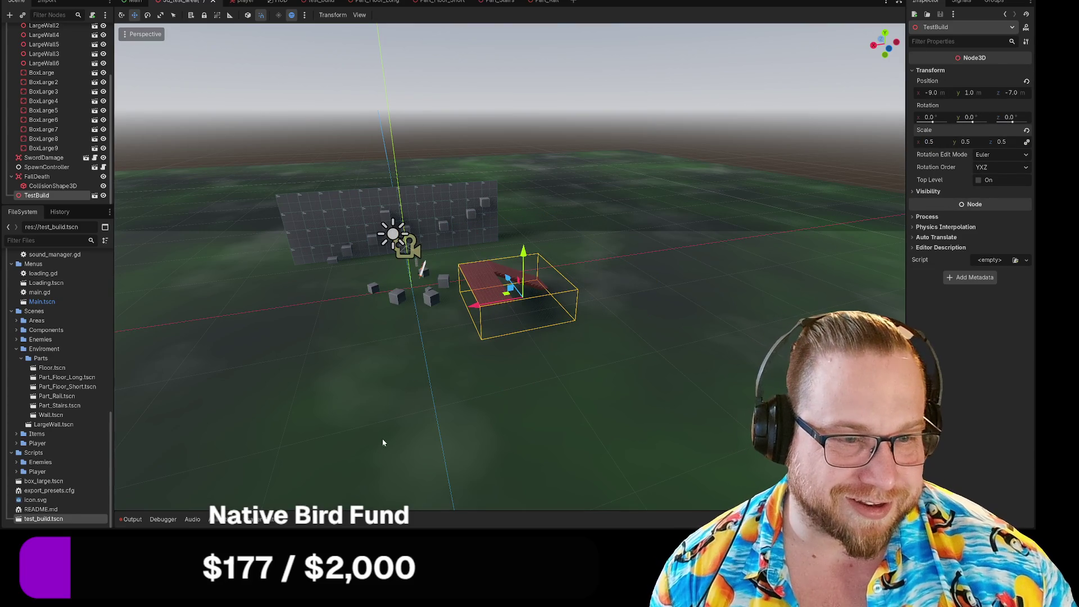
{"action": "left_click", "coordinate": [439, 377]}
{"action": "scroll", "coordinate": [438, 376], "scroll_direction": "up", "scroll_amount": 5}
{"action": "mouse_move", "coordinate": [460, 350]}
{"action": "left_mouse_down"}
{"action": "mouse_move", "coordinate": [597, 362]}
{"action": "mouse_move", "coordinate": [573, 373]}
{"action": "mouse_move", "coordinate": [502, 317]}
{"action": "mouse_move", "coordinate": [484, 320]}
{"action": "mouse_move", "coordinate": [549, 281]}
{"action": "mouse_move", "coordinate": [499, 252]}
{"action": "mouse_move", "coordinate": [590, 264]}
{"action": "mouse_move", "coordinate": [630, 193]}
{"action": "mouse_move", "coordinate": [475, 192]}
{"action": "left_mouse_up"}
Slide the walkway along Z against the wall, then run the game with F5
{"action": "left_click", "coordinate": [581, 301]}
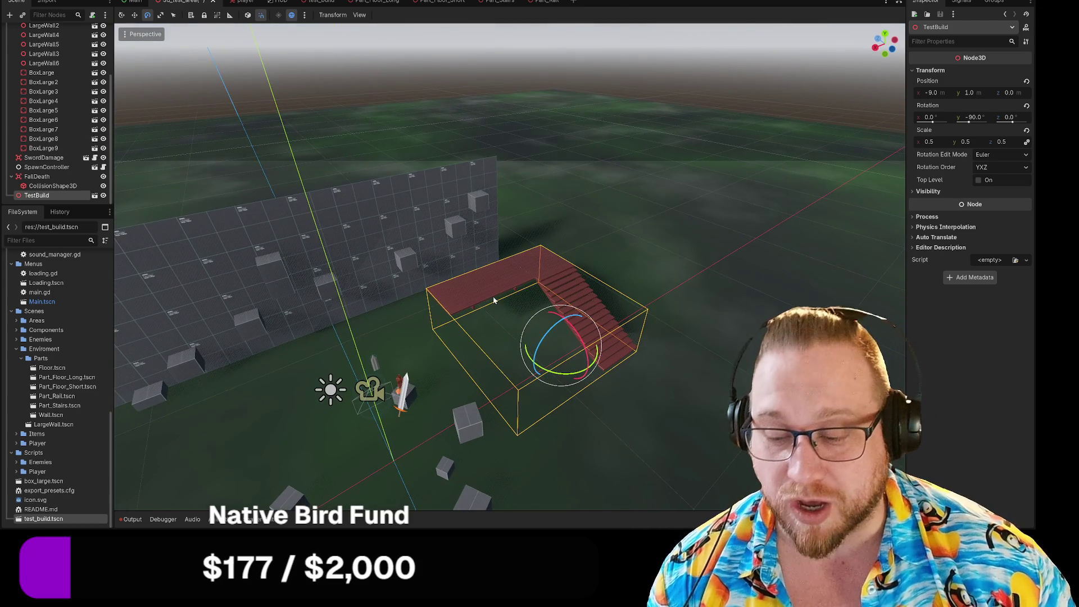
{"action": "key", "text": "w"}
{"action": "left_click_drag", "start_coordinate": [530, 321], "coordinate": [469, 298]}
{"action": "scroll", "coordinate": [426, 285], "scroll_direction": "up", "scroll_amount": 5}
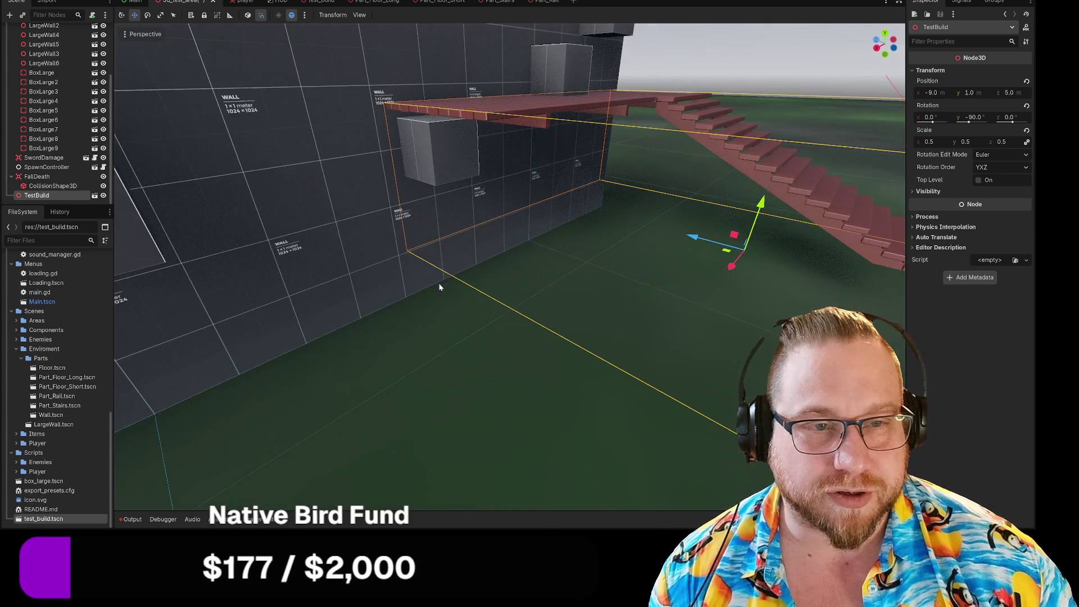
{"action": "left_click_drag", "start_coordinate": [434, 289], "coordinate": [738, 145]}
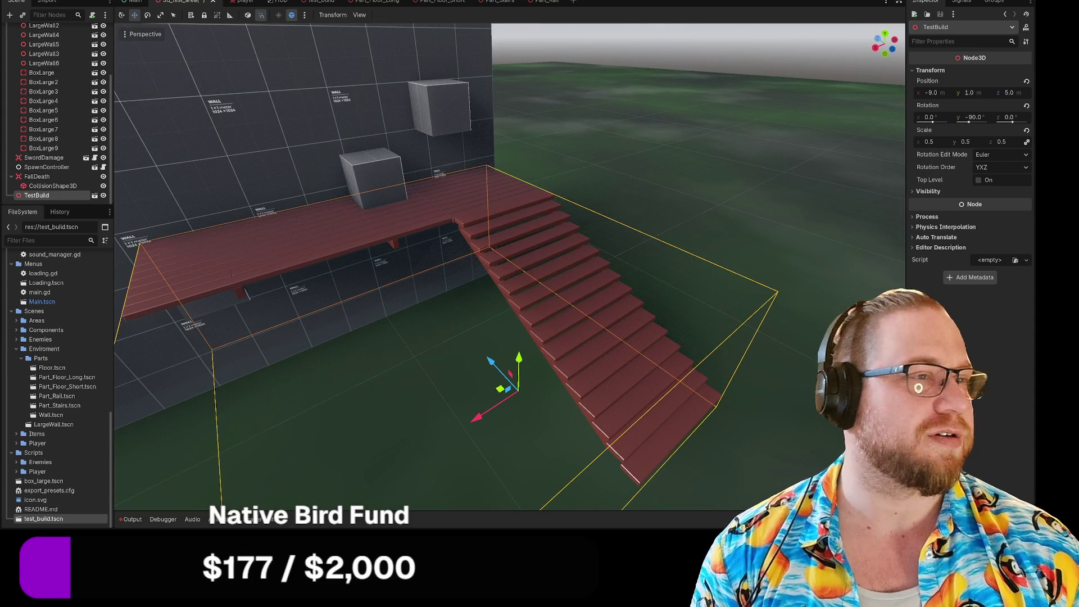
{"action": "key", "text": "F5"}
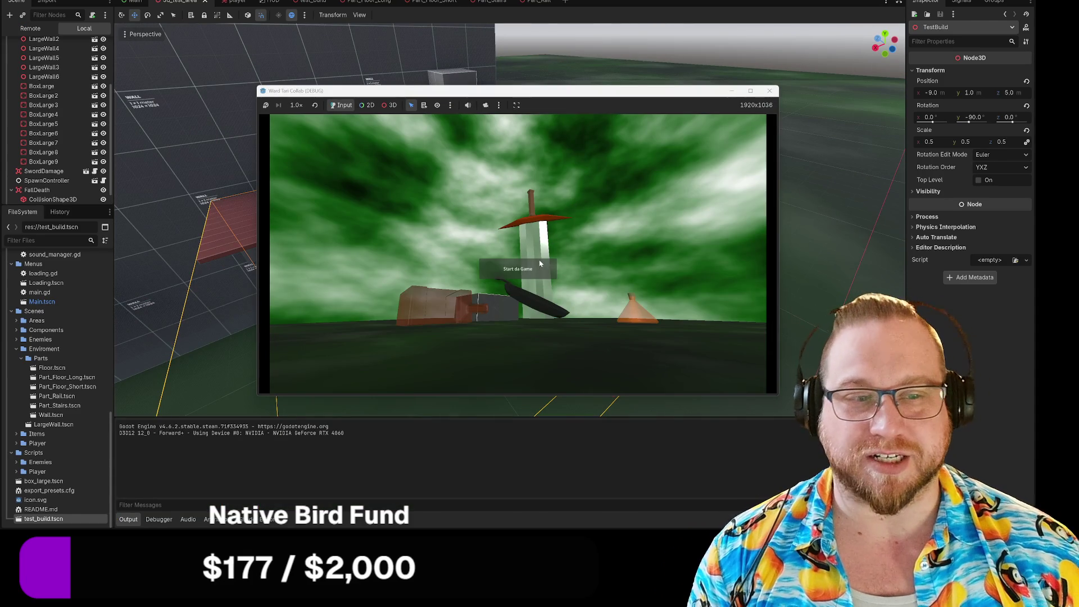
Start the game, walk the player to the red staircase and back, then close it
{"action": "left_click", "coordinate": [540, 261]}
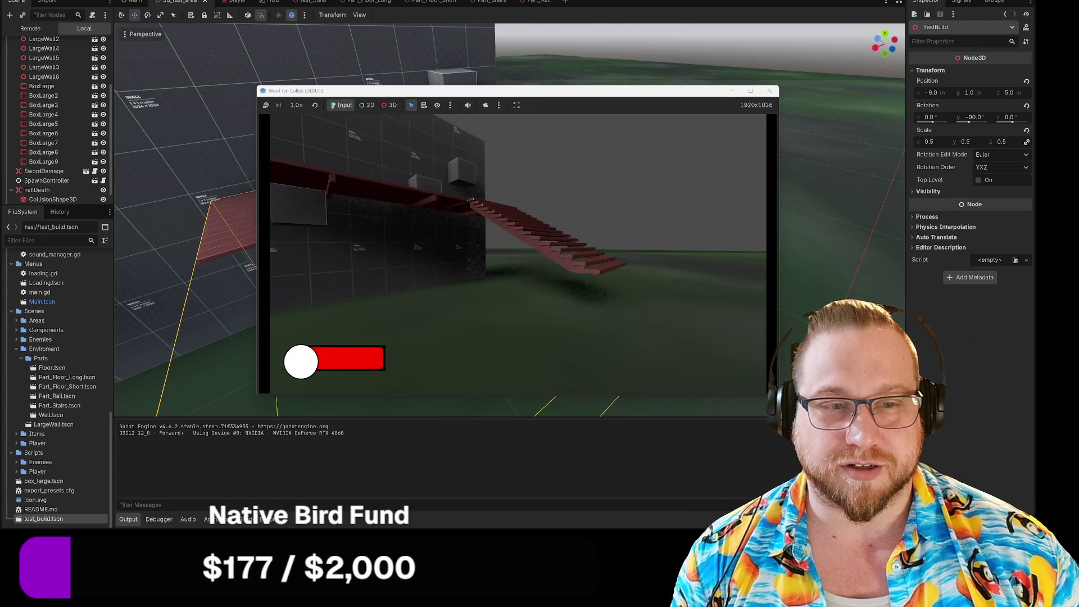
{"action": "key", "text": "w"}
{"action": "key", "text": "s"}
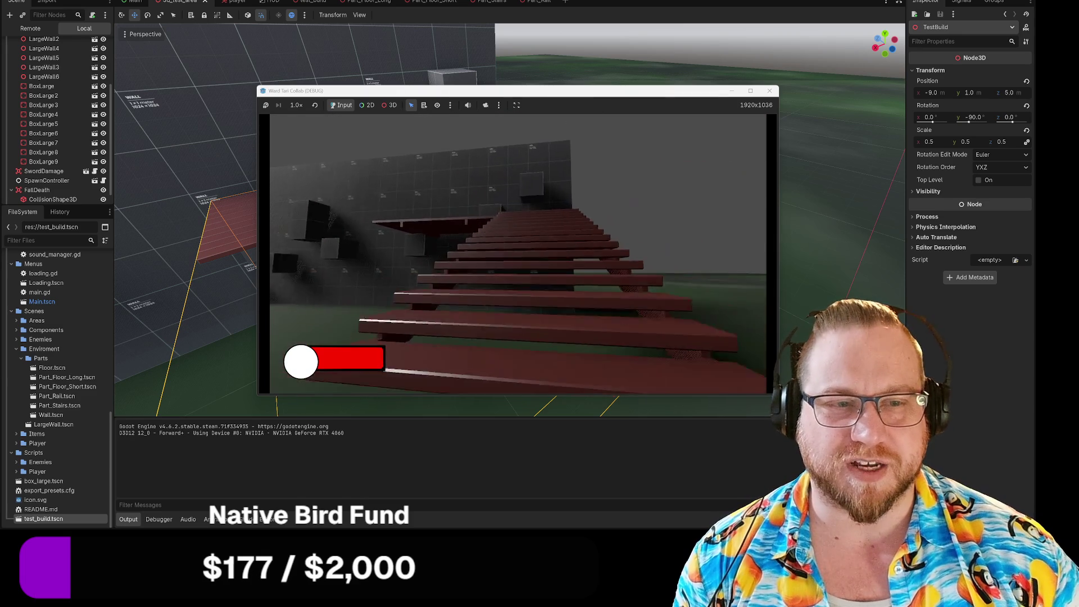
{"action": "key", "text": "s"}
{"action": "left_click", "coordinate": [770, 91]}
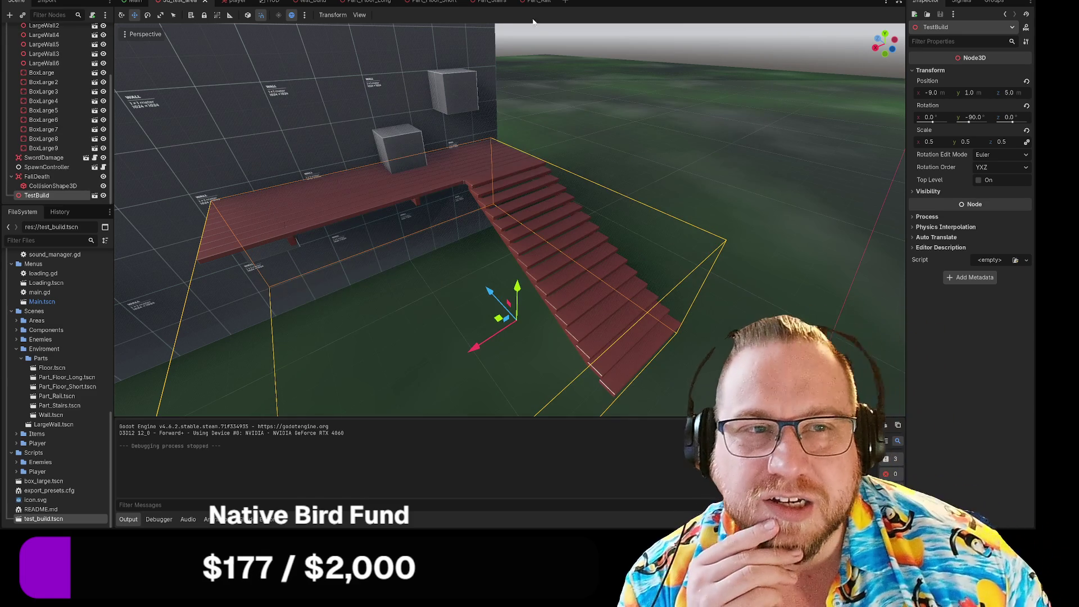
Look over the Part_Stairs, Part_Rail and floor part scenes, then return to test_build
{"action": "left_click", "coordinate": [494, 3]}
{"action": "left_click", "coordinate": [49, 80]}
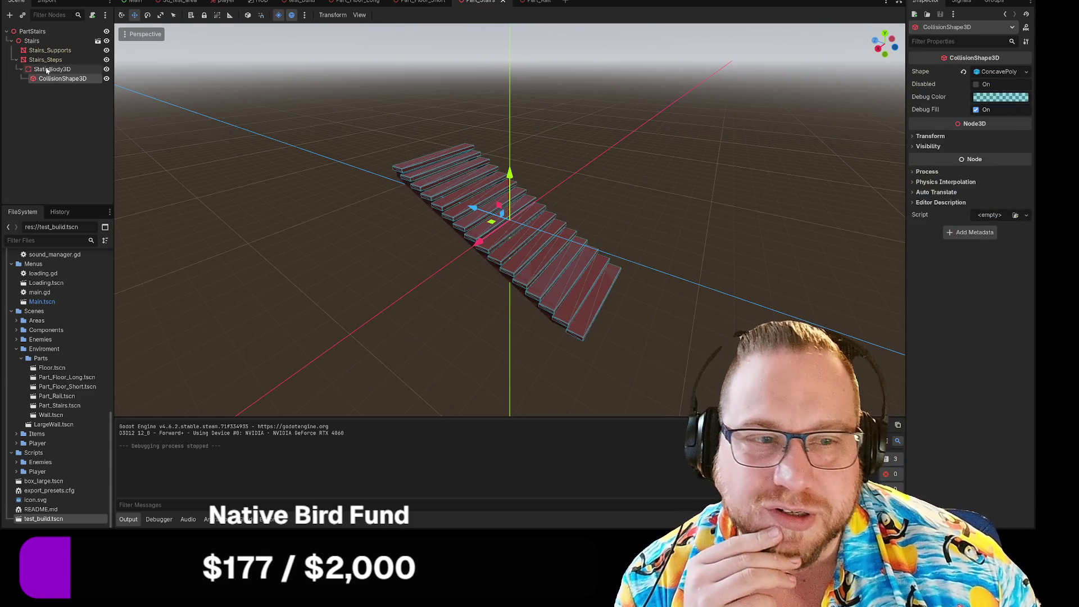
{"action": "left_click", "coordinate": [527, 4]}
{"action": "left_click", "coordinate": [418, 2]}
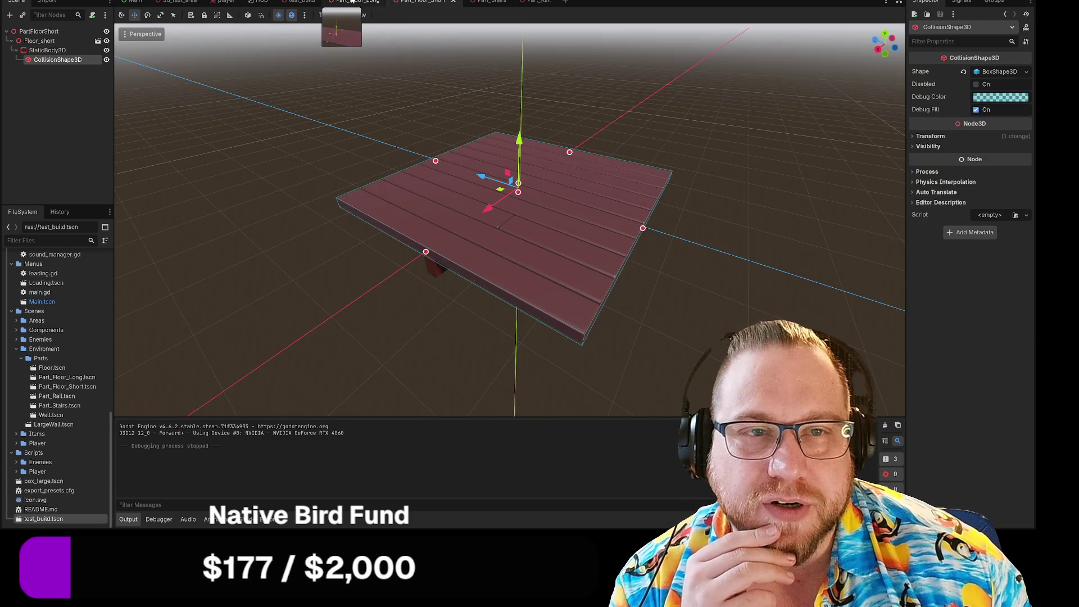
{"action": "left_click", "coordinate": [346, 3]}
{"action": "left_click", "coordinate": [304, 5]}
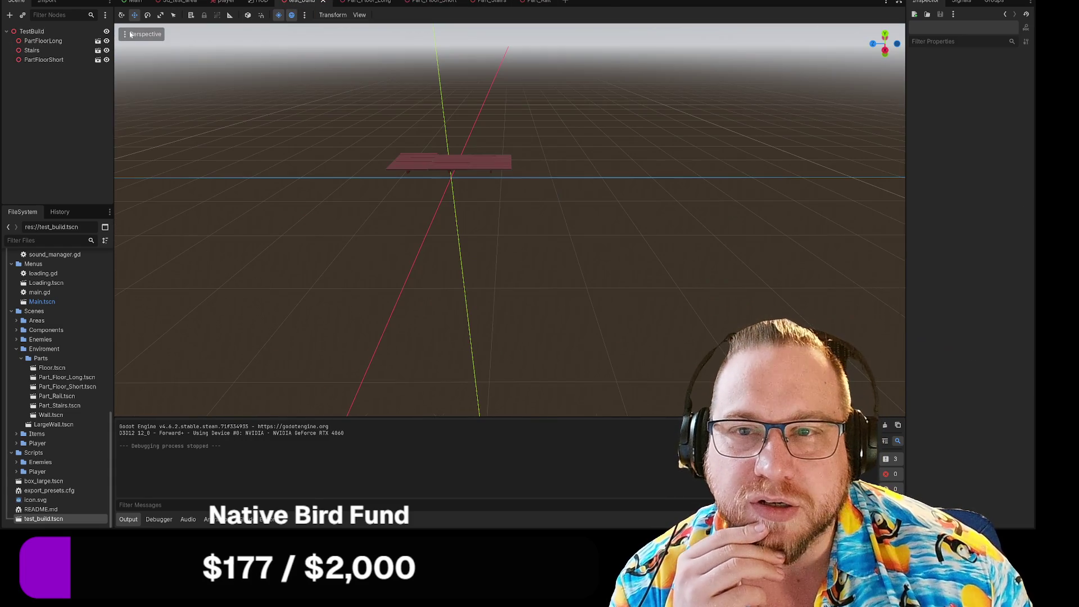
Cut the old Stairs node and instance Part_Stairs.tscn as a child of TestBuild
{"action": "left_click", "coordinate": [48, 42]}
{"action": "left_click", "coordinate": [36, 50]}
{"action": "left_click", "coordinate": [36, 60]}
{"action": "right_click", "coordinate": [33, 54]}
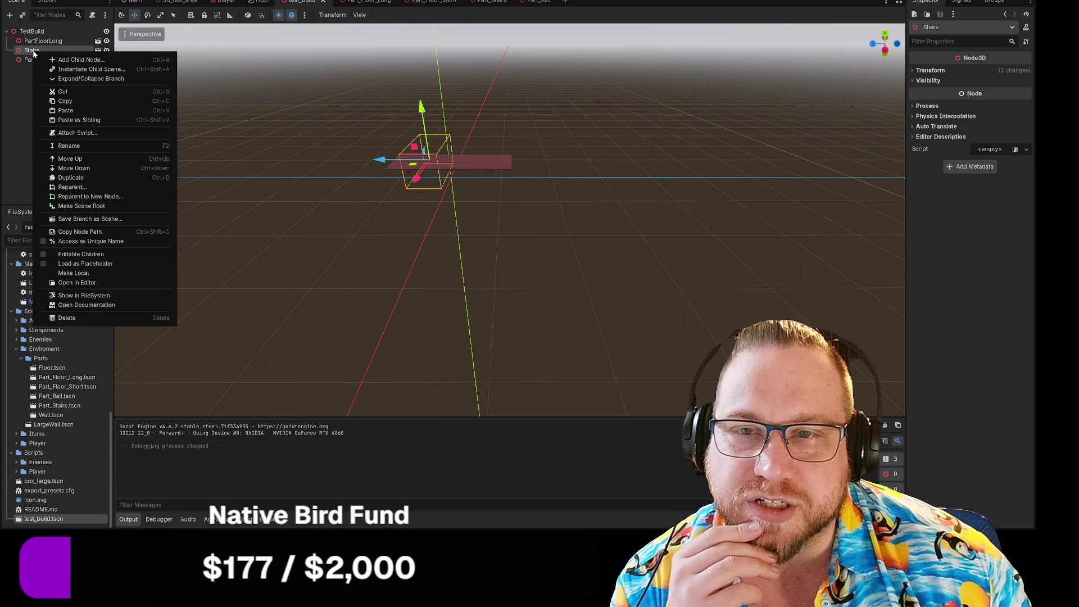
{"action": "left_click", "coordinate": [63, 91]}
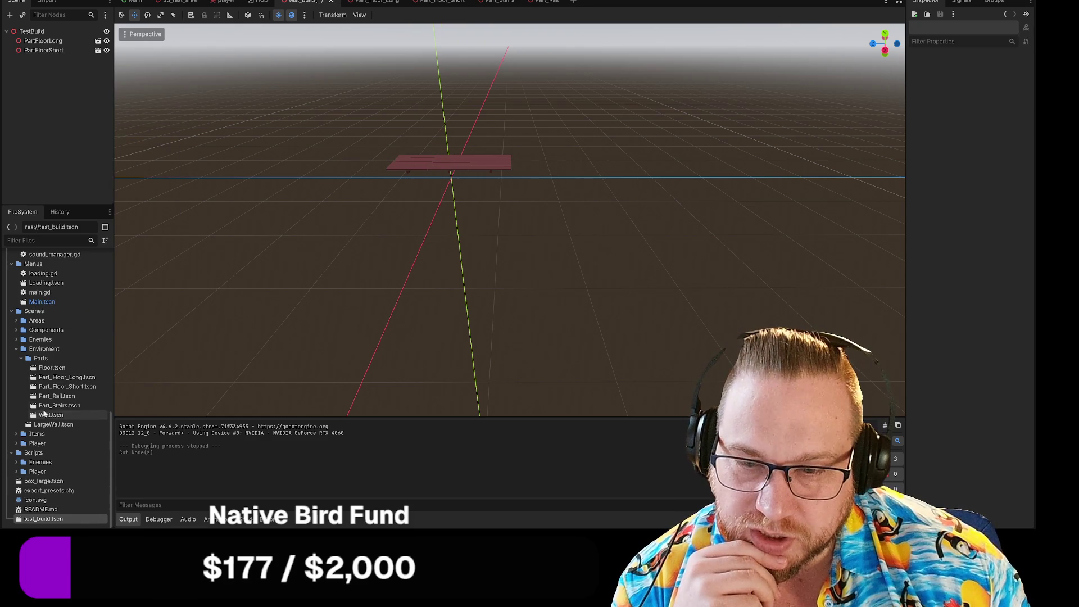
{"action": "left_click_drag", "start_coordinate": [45, 407], "coordinate": [77, 182]}
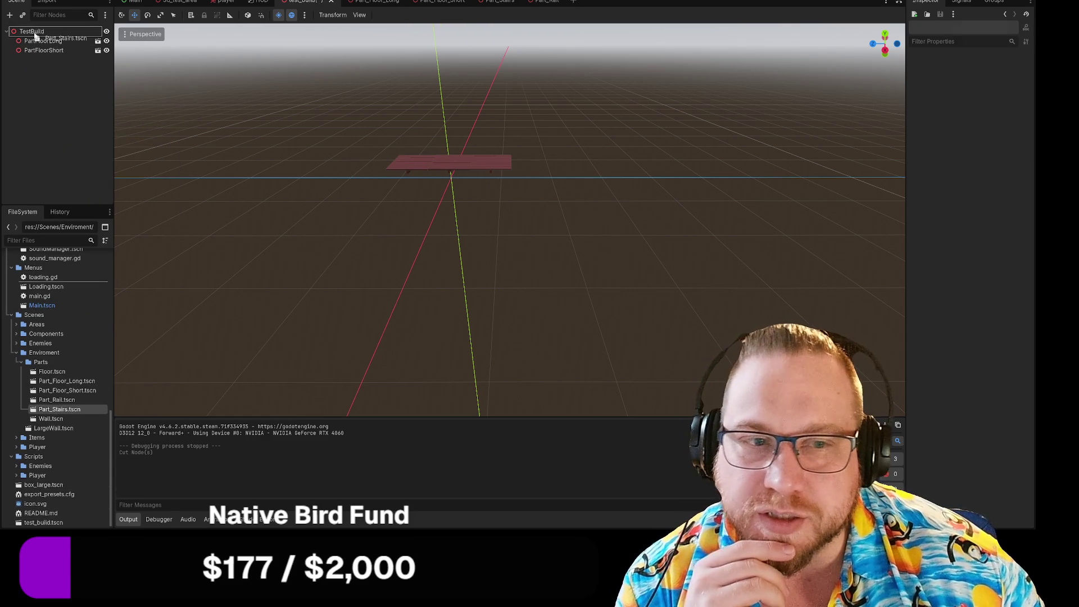
{"action": "left_click_drag", "start_coordinate": [35, 37], "coordinate": [35, 38]}
{"action": "scroll", "coordinate": [332, 211], "scroll_direction": "up", "scroll_amount": 2}
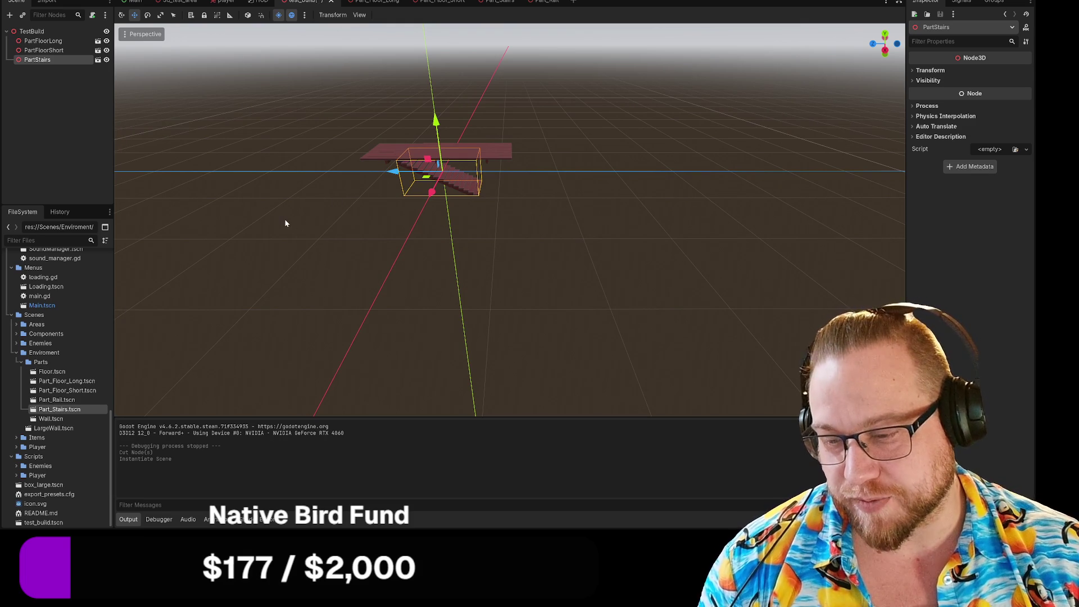
Turn on Use Snap and rotate the PartStairs instance around the Y axis
{"action": "left_click_drag", "start_coordinate": [282, 232], "coordinate": [385, 241]}
{"action": "scroll", "coordinate": [383, 238], "scroll_direction": "up", "scroll_amount": 3}
{"action": "key", "text": "r"}
{"action": "key", "text": "e"}
{"action": "mouse_move", "coordinate": [413, 315]}
{"action": "left_mouse_down"}
{"action": "mouse_move", "coordinate": [393, 312]}
{"action": "mouse_move", "coordinate": [422, 295]}
{"action": "left_mouse_up"}
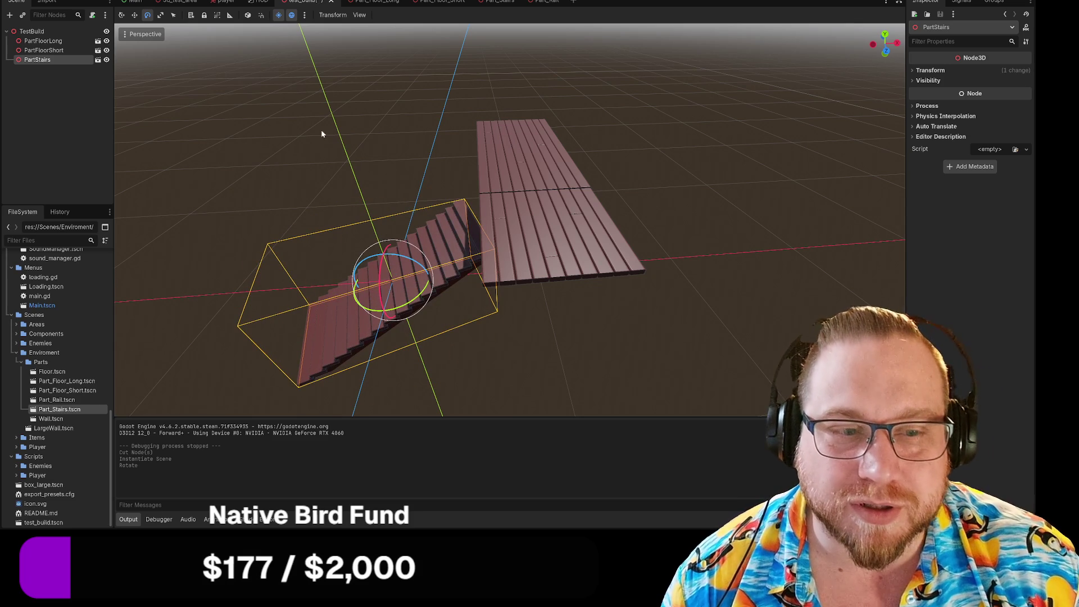
{"action": "key", "text": "ctrl+z"}
{"action": "left_click", "coordinate": [260, 15]}
{"action": "mouse_move", "coordinate": [370, 306]}
{"action": "left_mouse_down"}
{"action": "mouse_move", "coordinate": [474, 252]}
{"action": "mouse_move", "coordinate": [510, 217]}
{"action": "mouse_move", "coordinate": [537, 215]}
{"action": "mouse_move", "coordinate": [552, 230]}
{"action": "left_mouse_up"}
Slide the stairs 4 units along Z and raise them to the floor pieces' level
{"action": "key", "text": "w"}
{"action": "mouse_move", "coordinate": [588, 309]}
{"action": "left_mouse_down"}
{"action": "mouse_move", "coordinate": [632, 337]}
{"action": "mouse_move", "coordinate": [700, 355]}
{"action": "mouse_move", "coordinate": [686, 353]}
{"action": "mouse_move", "coordinate": [727, 326]}
{"action": "mouse_move", "coordinate": [402, 288]}
{"action": "left_mouse_up"}
{"action": "mouse_move", "coordinate": [332, 272]}
{"action": "left_mouse_down"}
{"action": "mouse_move", "coordinate": [339, 213]}
{"action": "mouse_move", "coordinate": [341, 223]}
{"action": "left_mouse_up"}
{"action": "left_click", "coordinate": [705, 172]}
{"action": "mouse_move", "coordinate": [706, 172]}
{"action": "left_mouse_down"}
{"action": "mouse_move", "coordinate": [640, 229]}
{"action": "mouse_move", "coordinate": [646, 211]}
{"action": "mouse_move", "coordinate": [626, 264]}
{"action": "mouse_move", "coordinate": [613, 262]}
{"action": "left_mouse_up"}
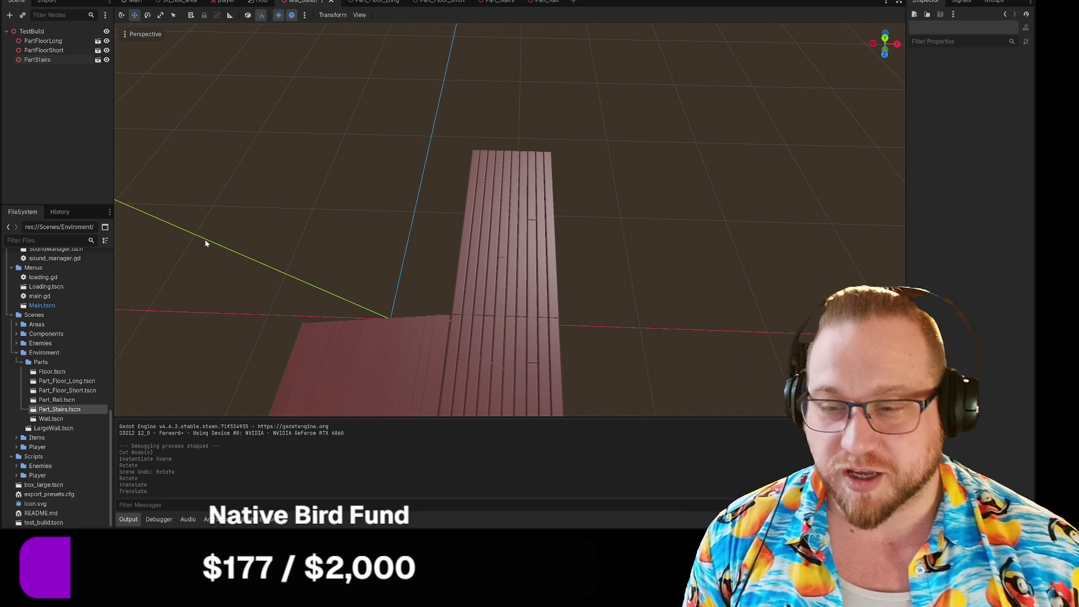
{"action": "right_click", "coordinate": [322, 5]}
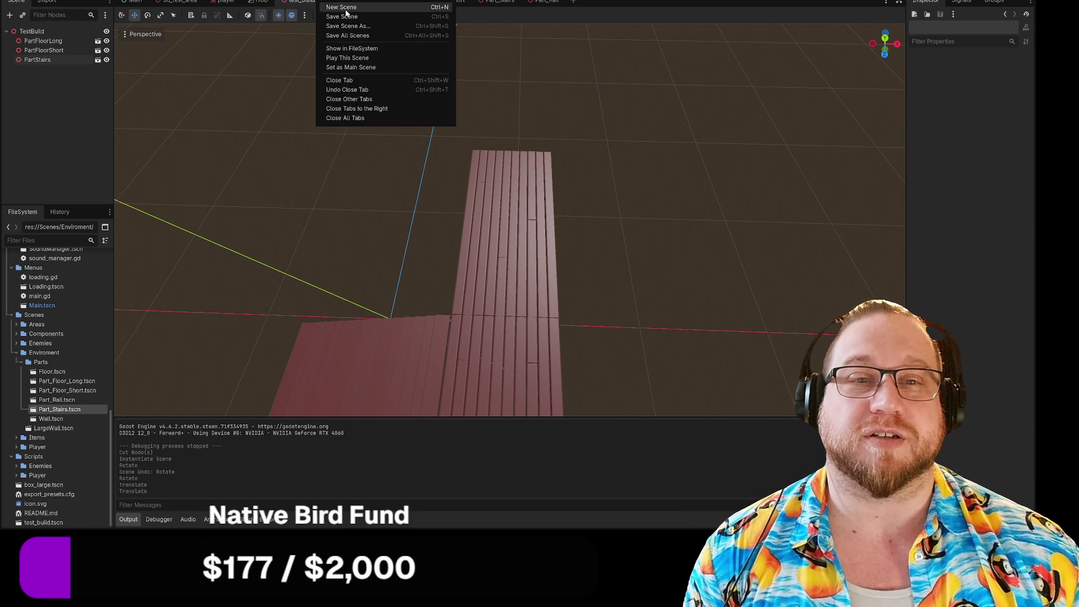
Save test_build, switch to the 3d_test_area scene and run it with F6
{"action": "left_click", "coordinate": [337, 22]}
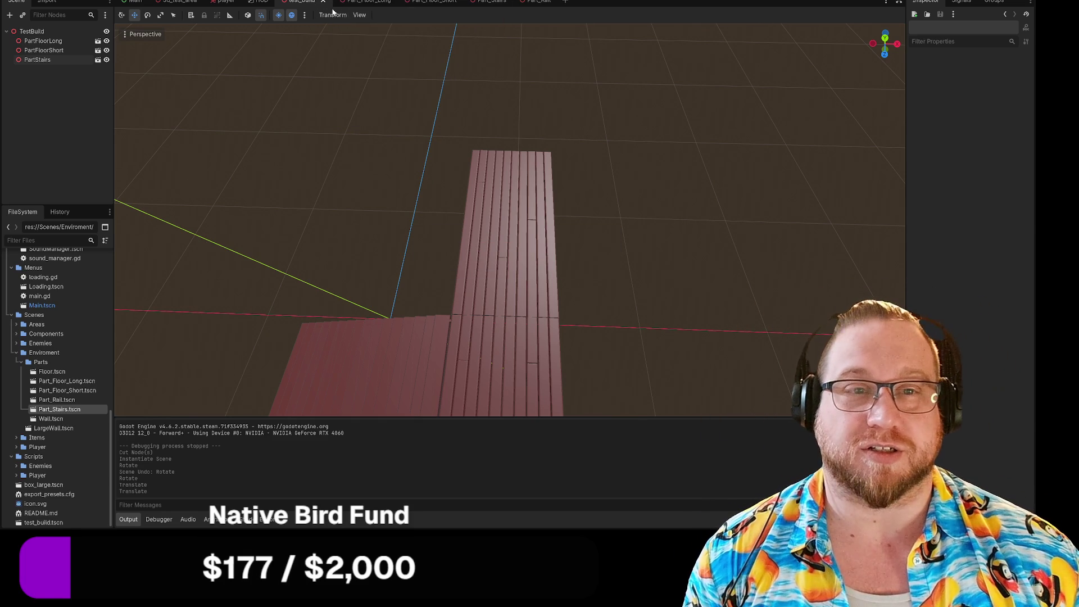
{"action": "left_click", "coordinate": [179, 2]}
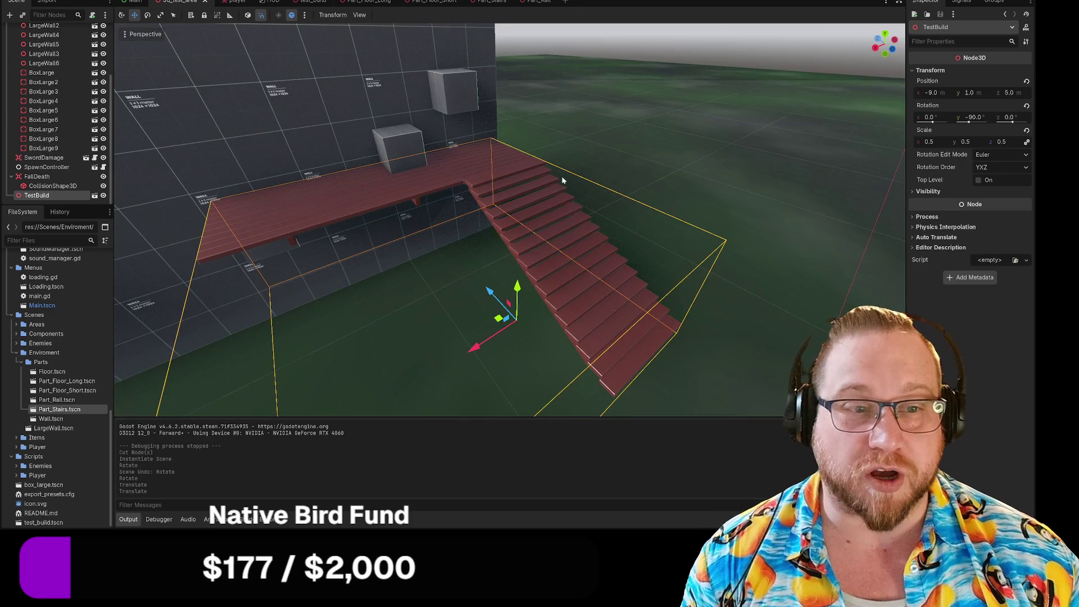
{"action": "mouse_move", "coordinate": [545, 232]}
{"action": "left_mouse_down"}
{"action": "mouse_move", "coordinate": [581, 243]}
{"action": "mouse_move", "coordinate": [624, 152]}
{"action": "mouse_move", "coordinate": [626, 209]}
{"action": "left_mouse_up"}
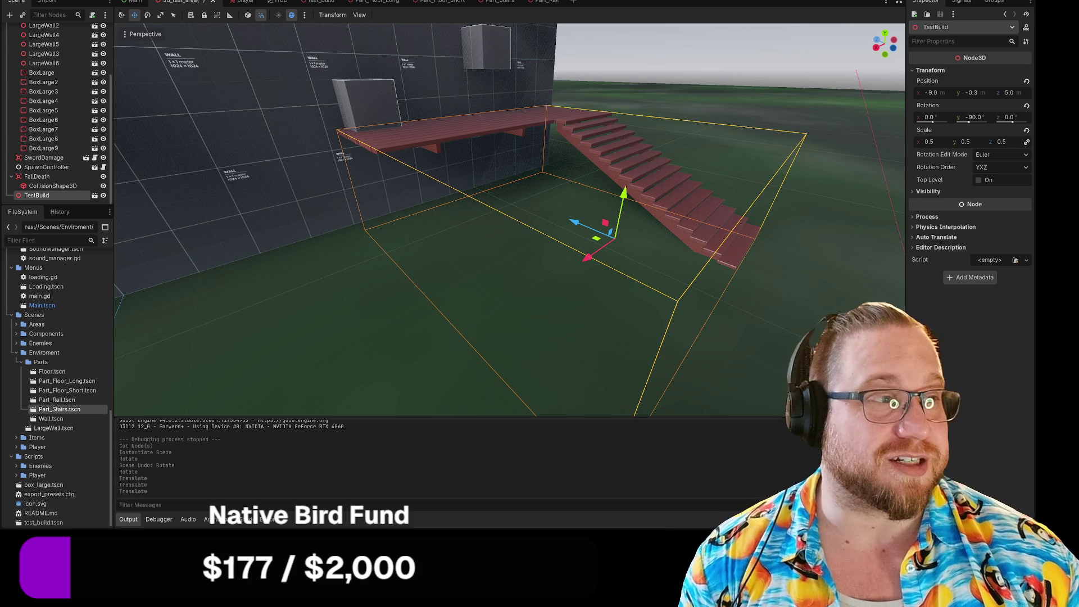
{"action": "key", "text": "F6"}
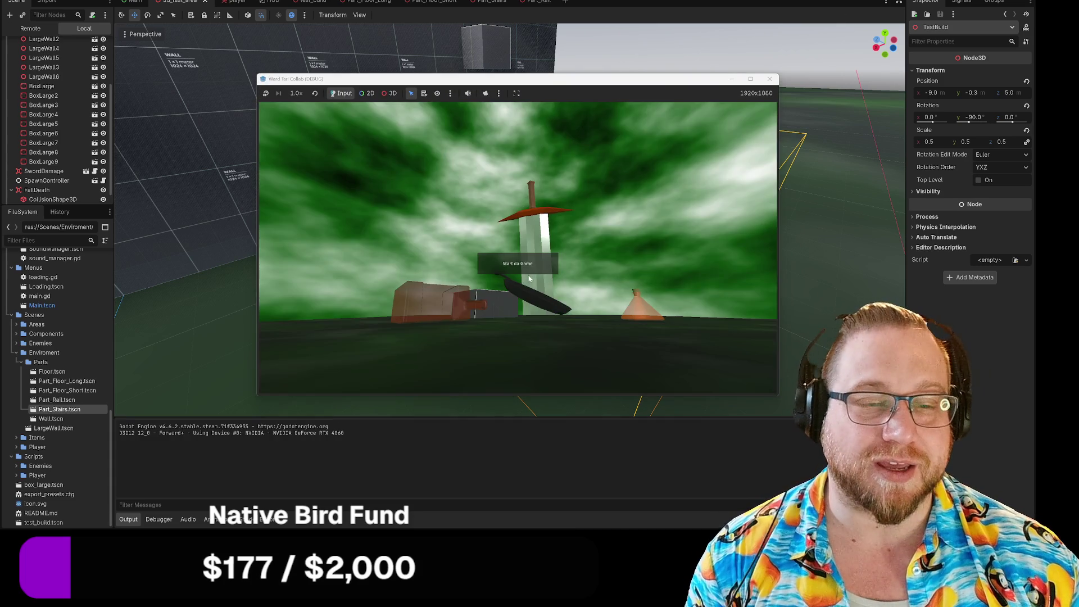
Start the game from its main menu and shrink the game window to 1325x725
{"action": "left_click", "coordinate": [537, 259]}
{"action": "left_click", "coordinate": [554, 302]}
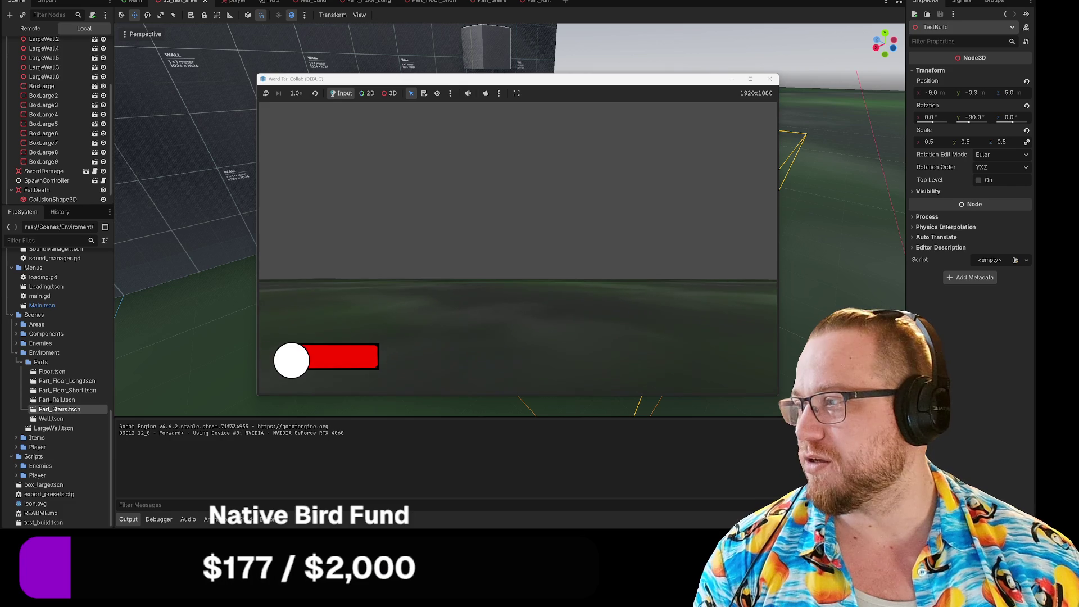
{"action": "left_click_drag", "start_coordinate": [777, 396], "coordinate": [617, 299]}
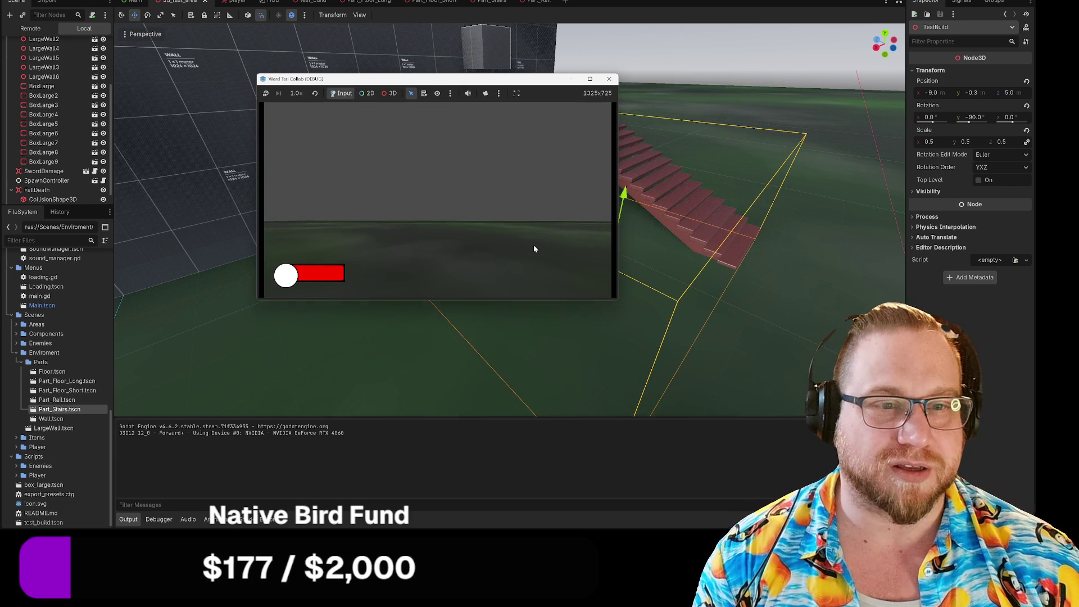
{"action": "left_click", "coordinate": [503, 232]}
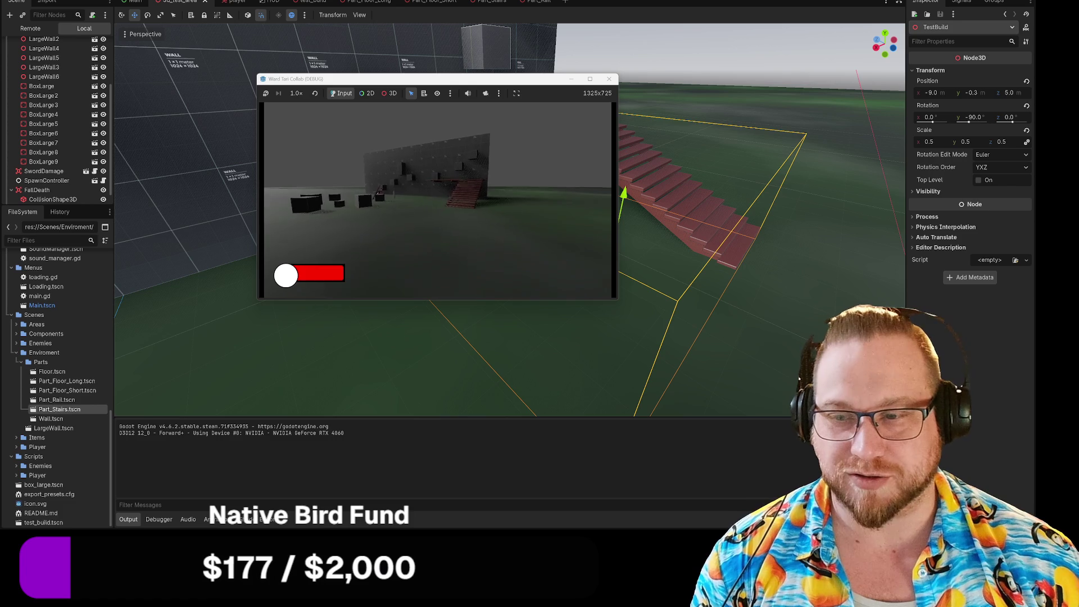
Walk the player up the red stairs, along the platform and back down, then close the game
{"action": "key", "text": "w"}
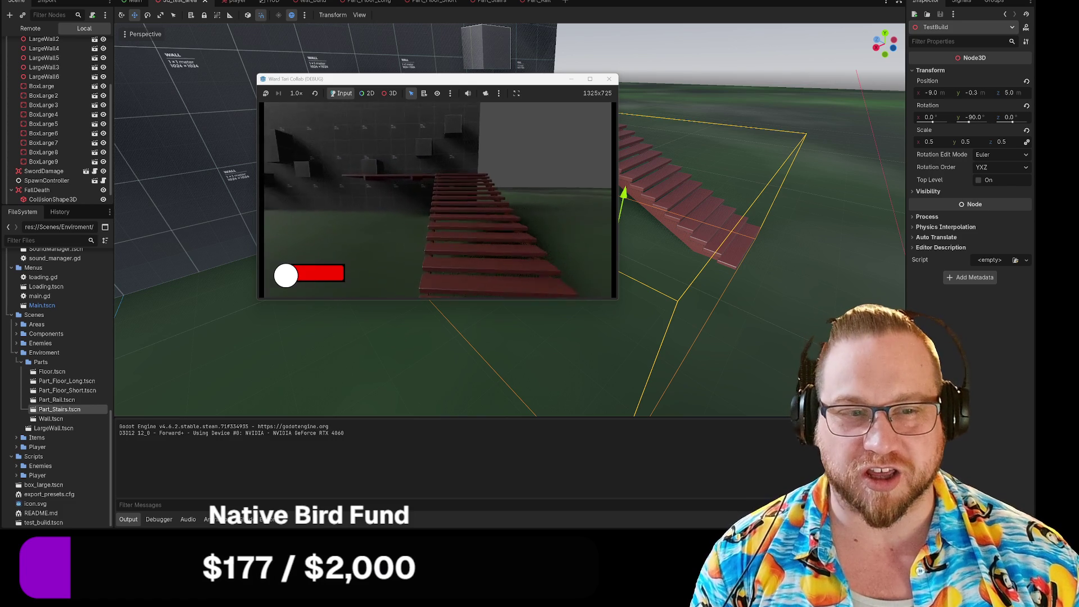
{"action": "key", "text": "w"}
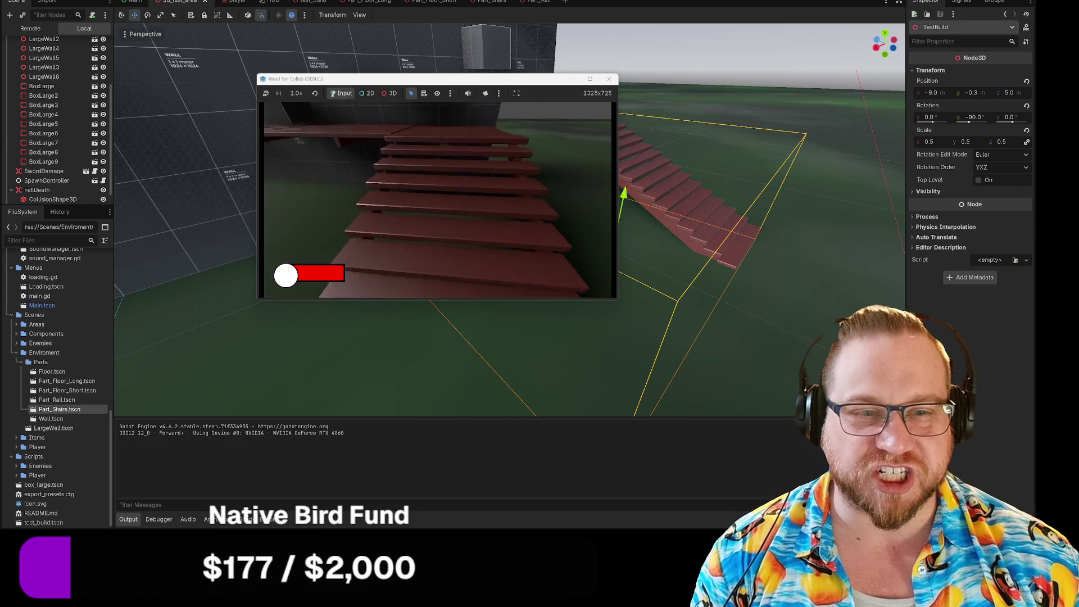
{"action": "key", "text": "w"}
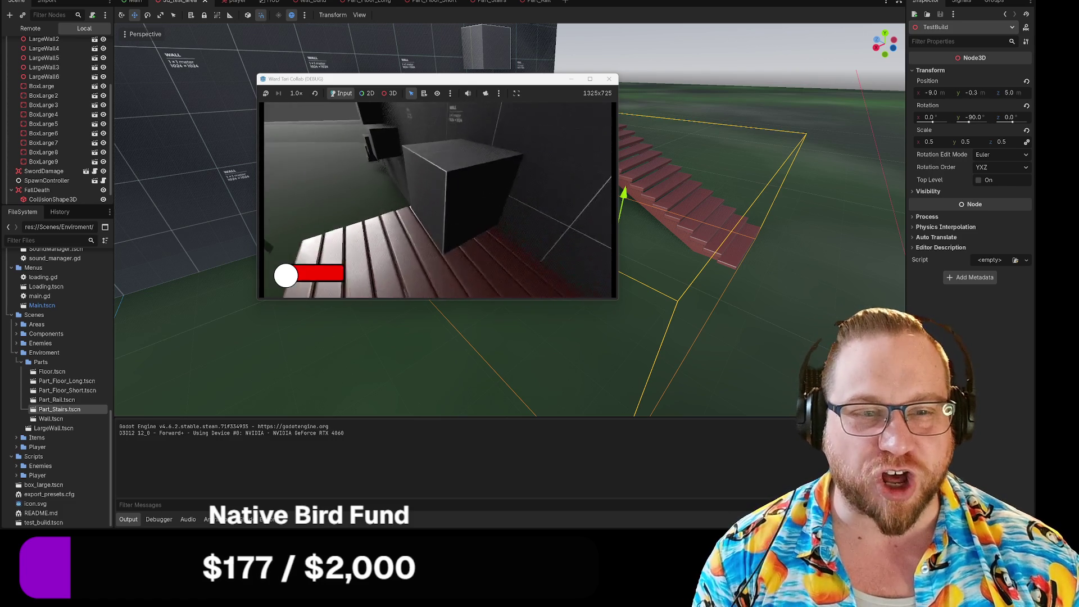
{"action": "key", "text": "w"}
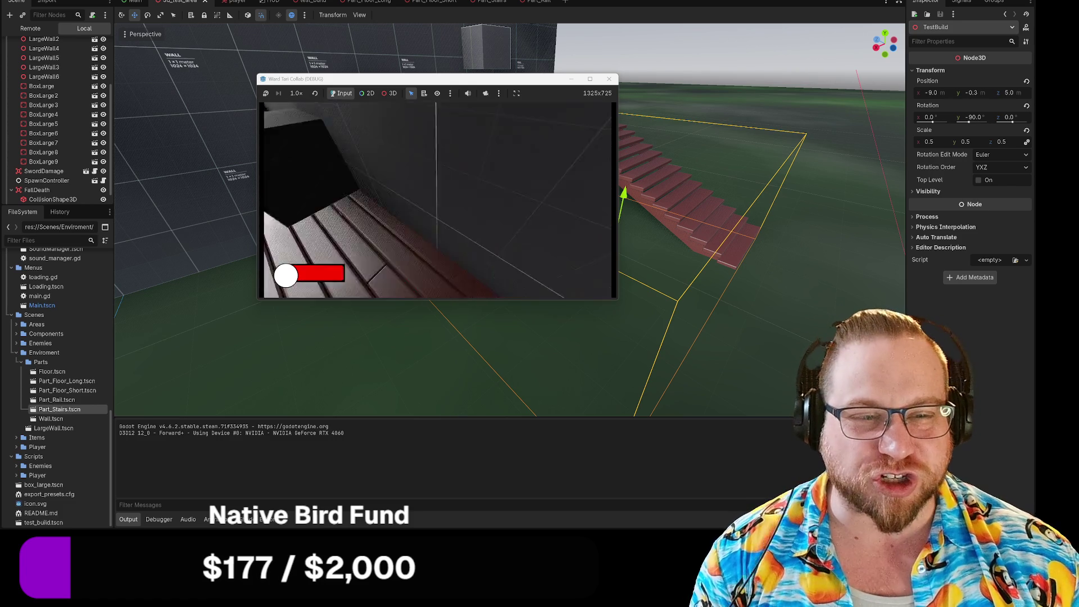
{"action": "key", "text": "w"}
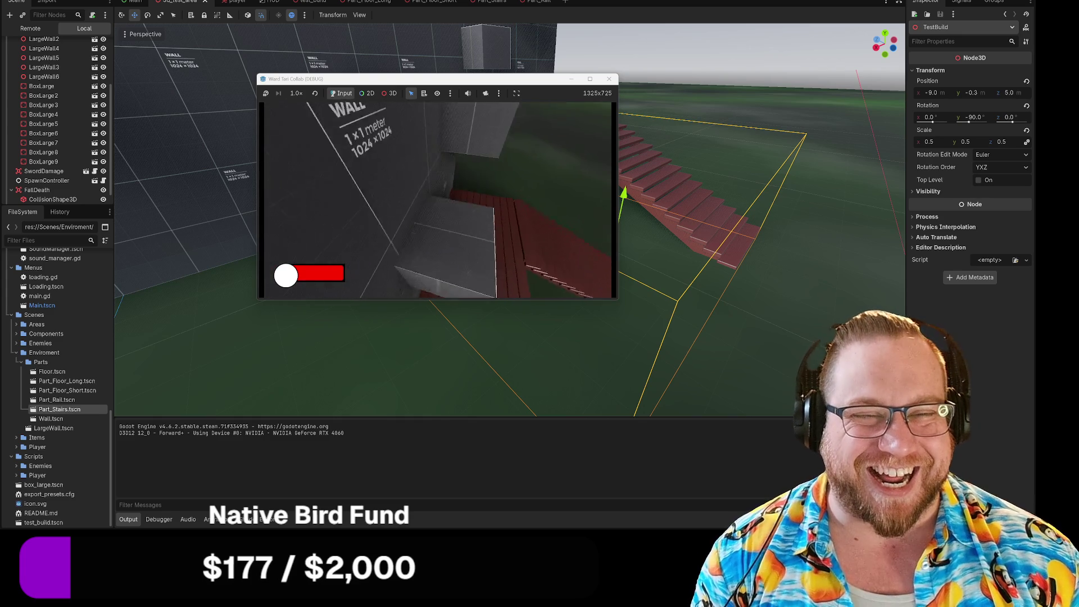
{"action": "key", "text": "w"}
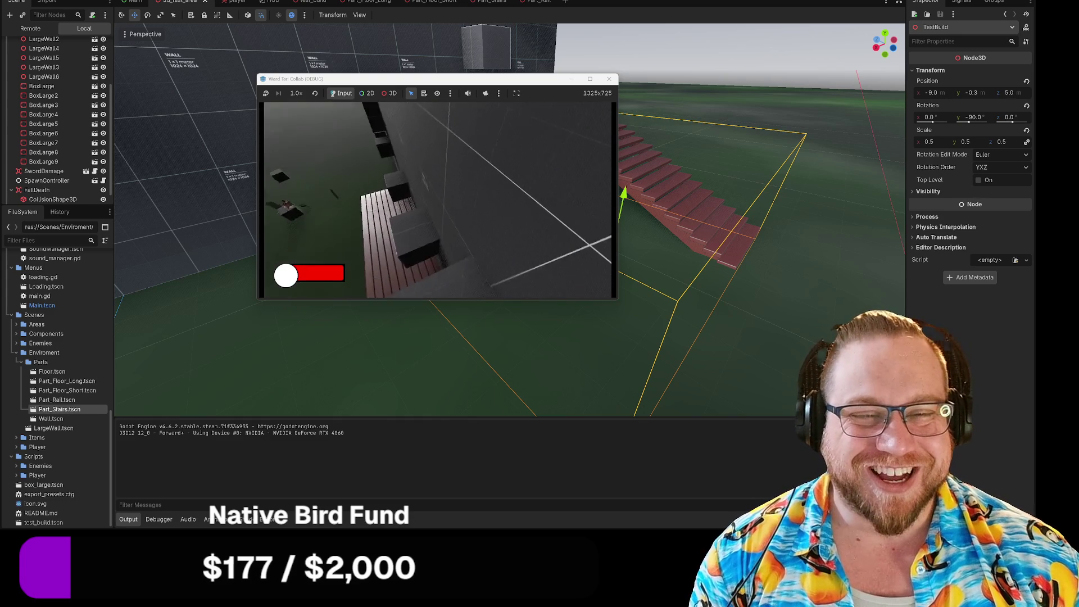
{"action": "key", "text": "w"}
{"action": "key", "text": "w"}
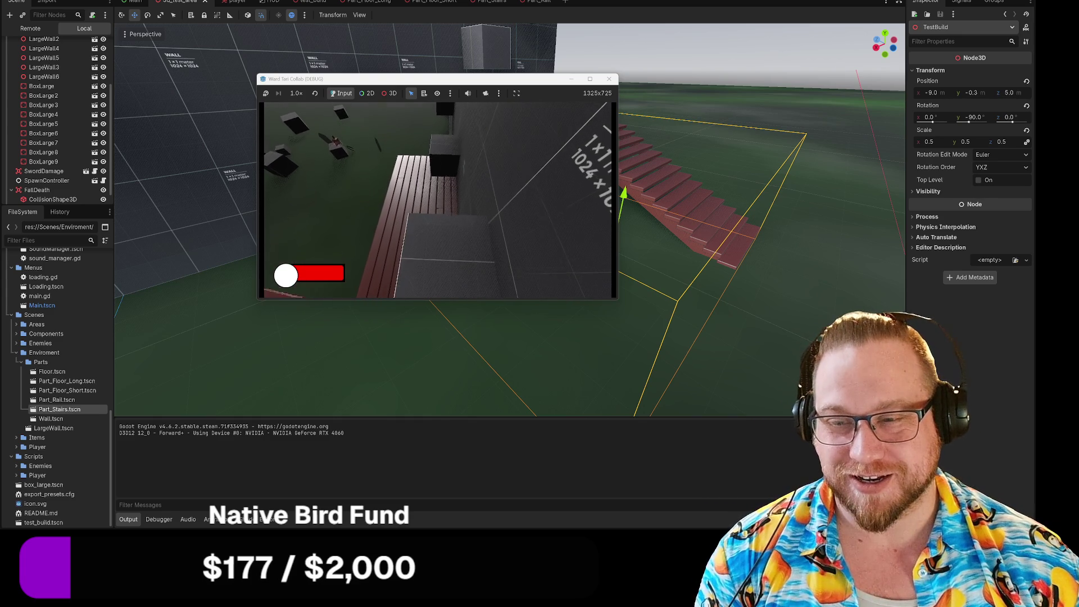
{"action": "key", "text": "w"}
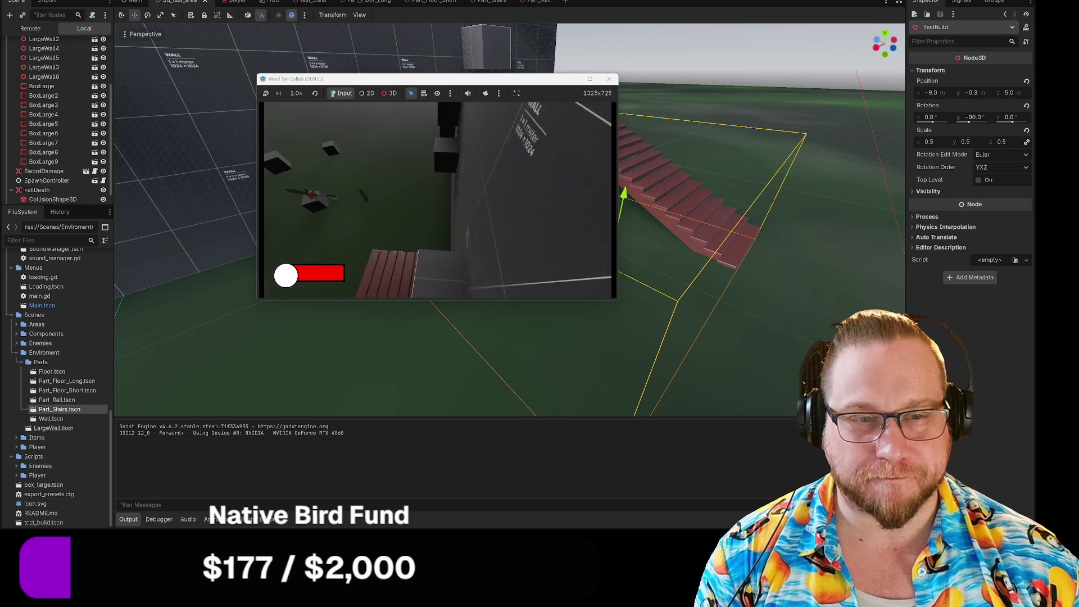
{"action": "key", "text": "w"}
{"action": "key", "text": "w"}
{"action": "key", "text": "w"}
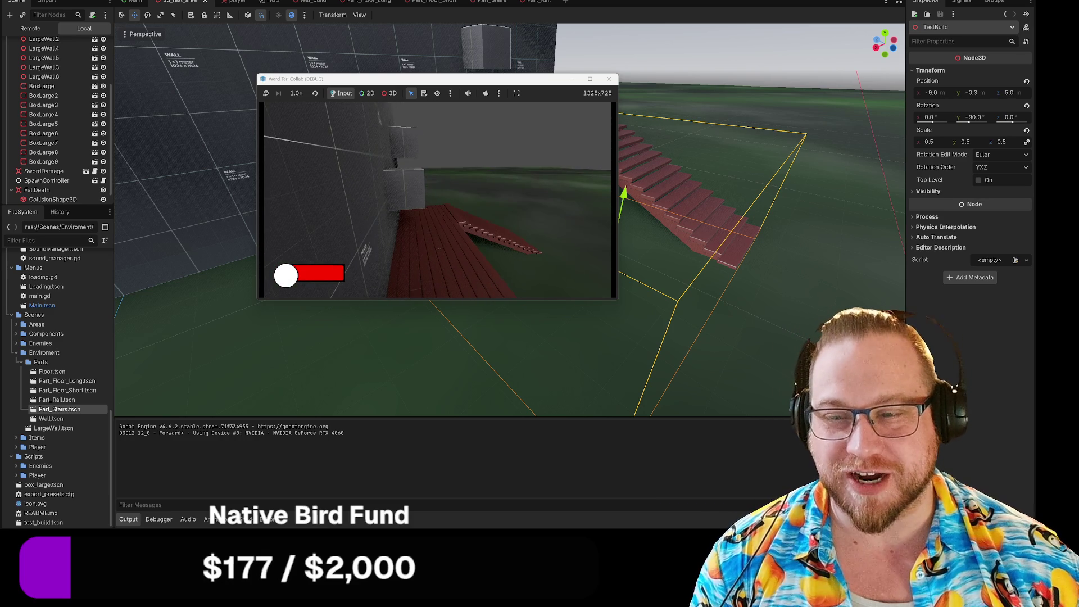
{"action": "key", "text": "w"}
{"action": "key", "text": "w"}
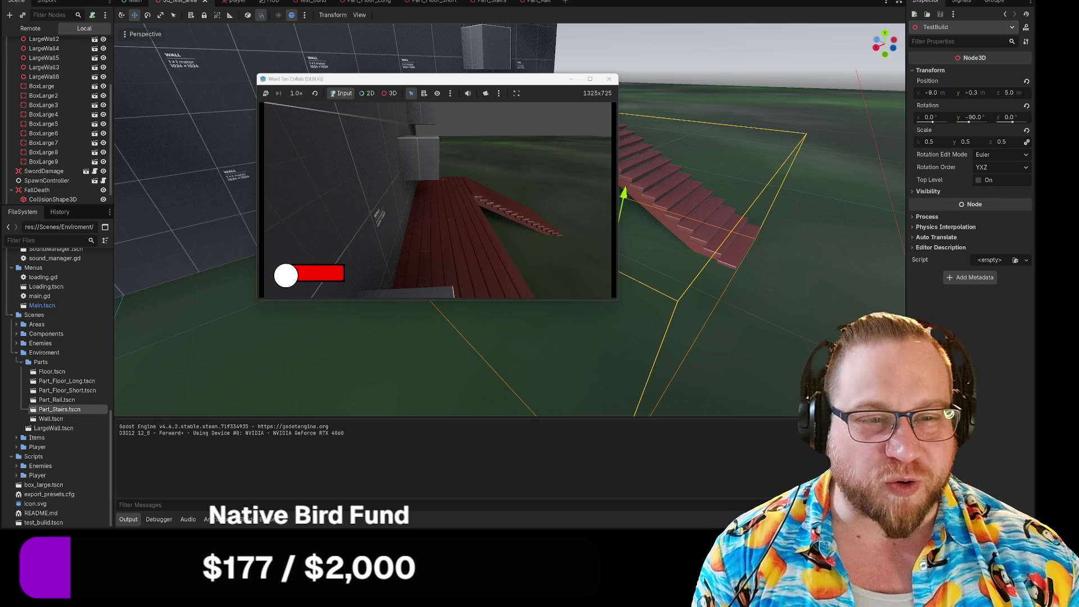
{"action": "key", "text": "w"}
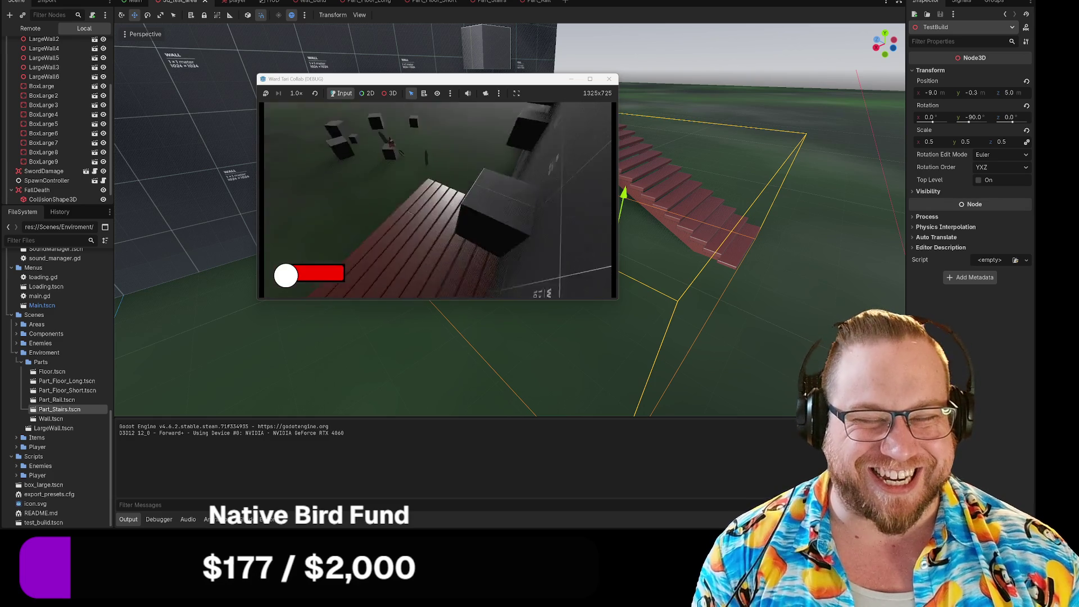
{"action": "key", "text": "w"}
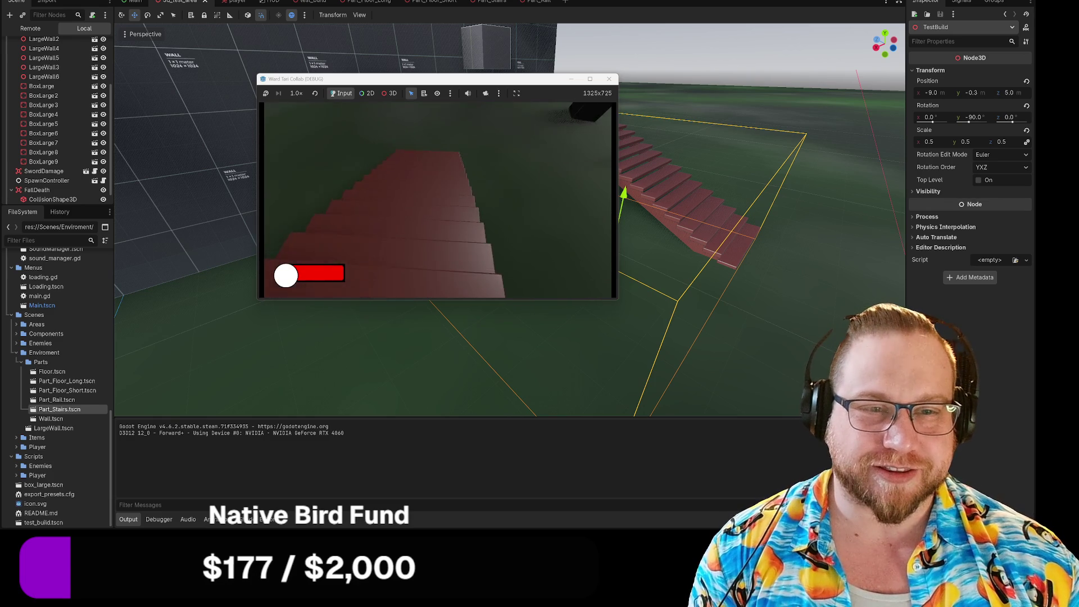
{"action": "key", "text": "w"}
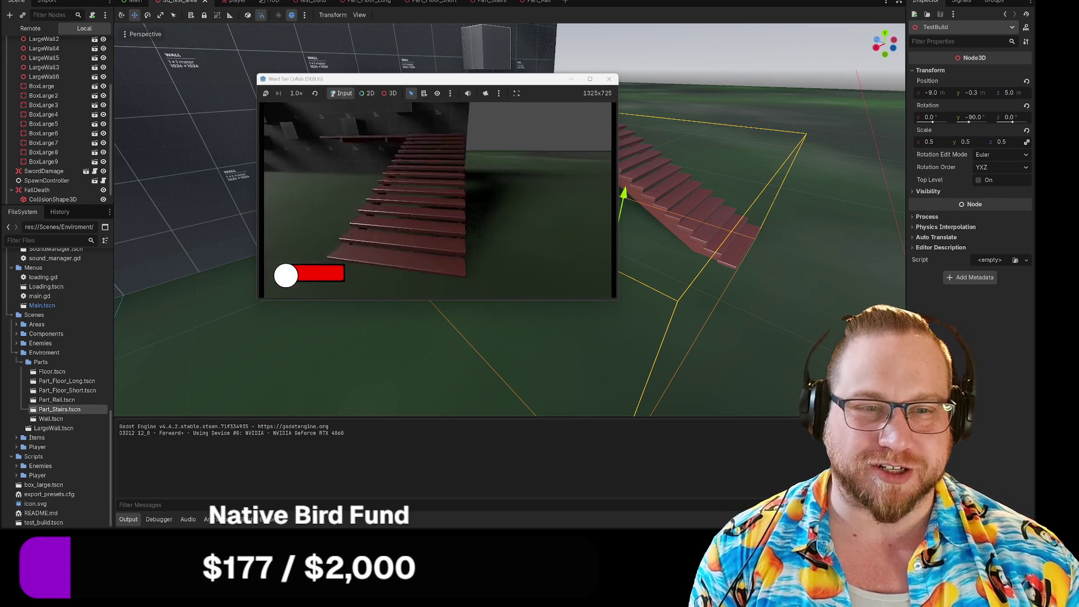
{"action": "key", "text": "w"}
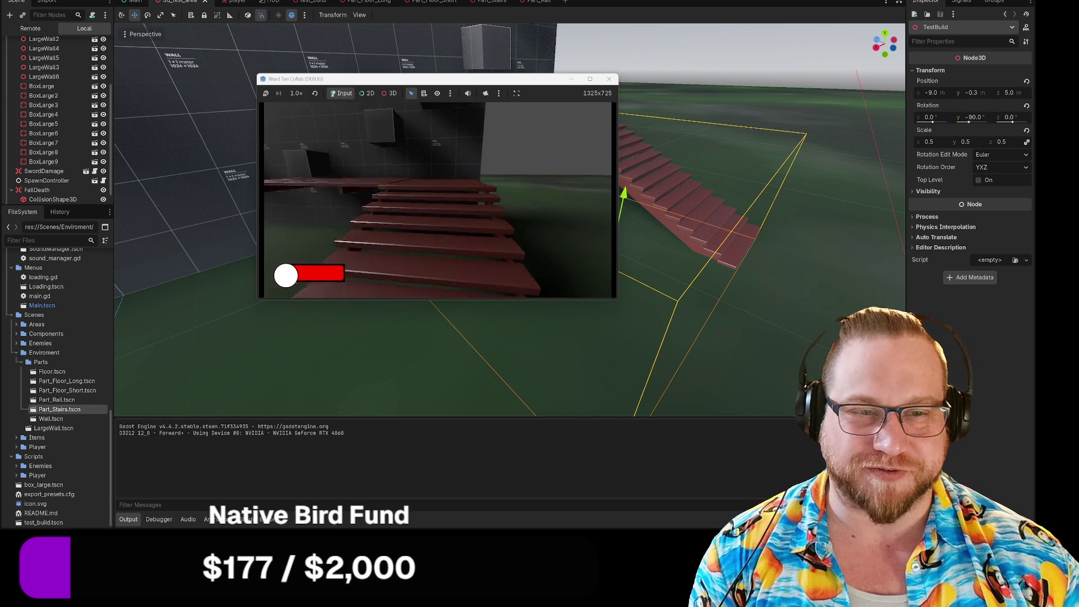
{"action": "key", "text": "w"}
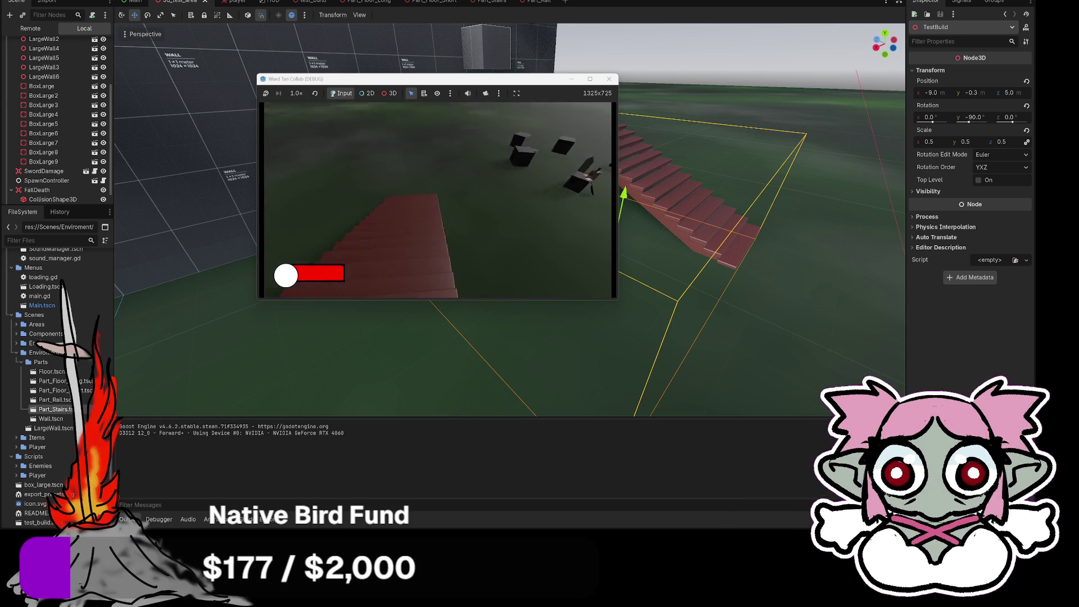
{"action": "key", "text": "w"}
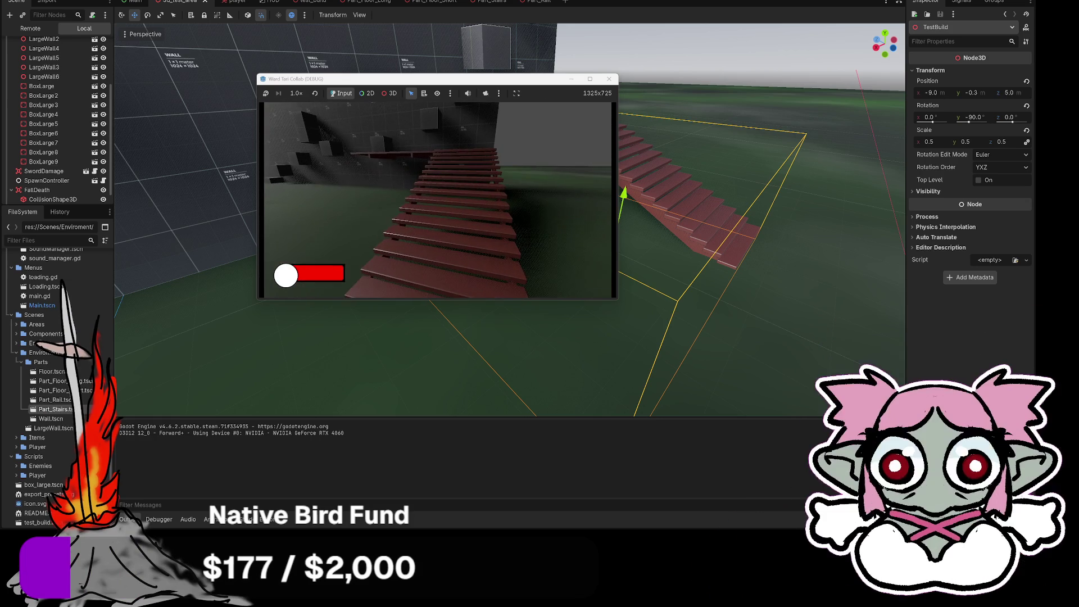
{"action": "key", "text": "w"}
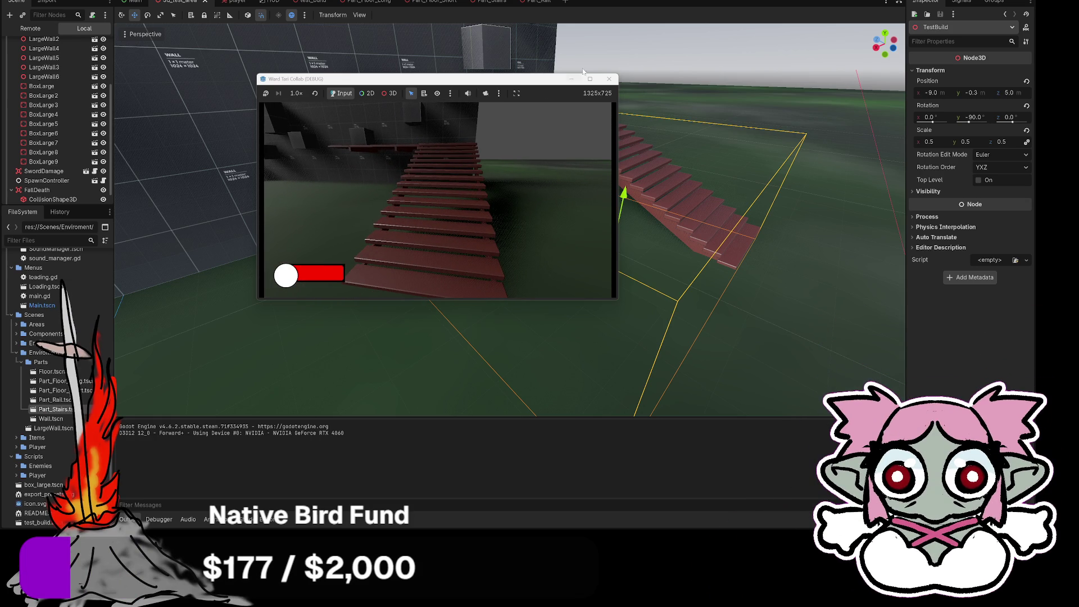
{"action": "left_click", "coordinate": [609, 79]}
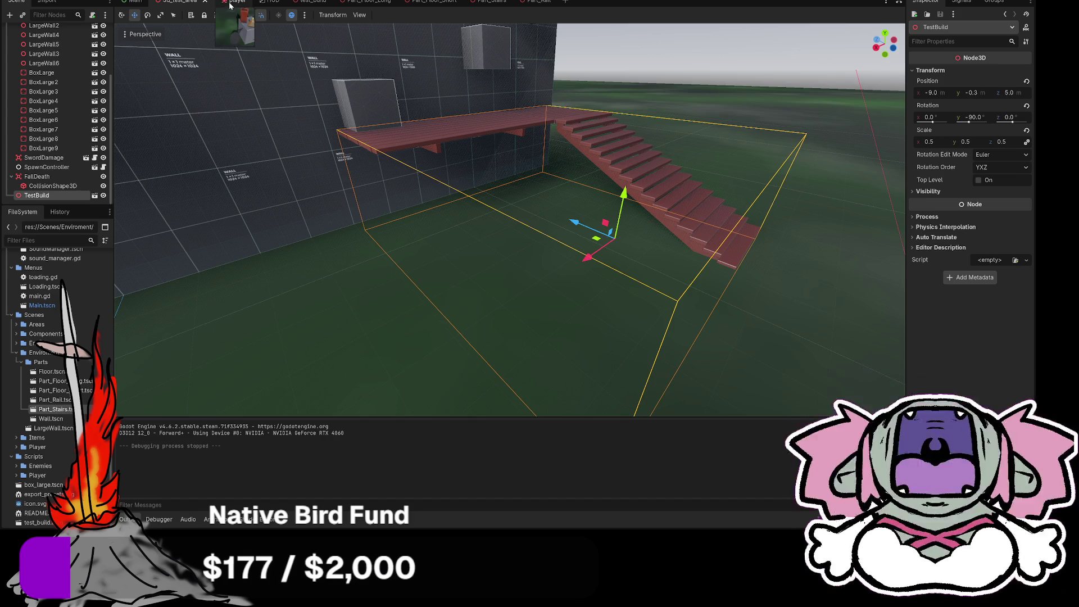
{"action": "left_click", "coordinate": [231, 2]}
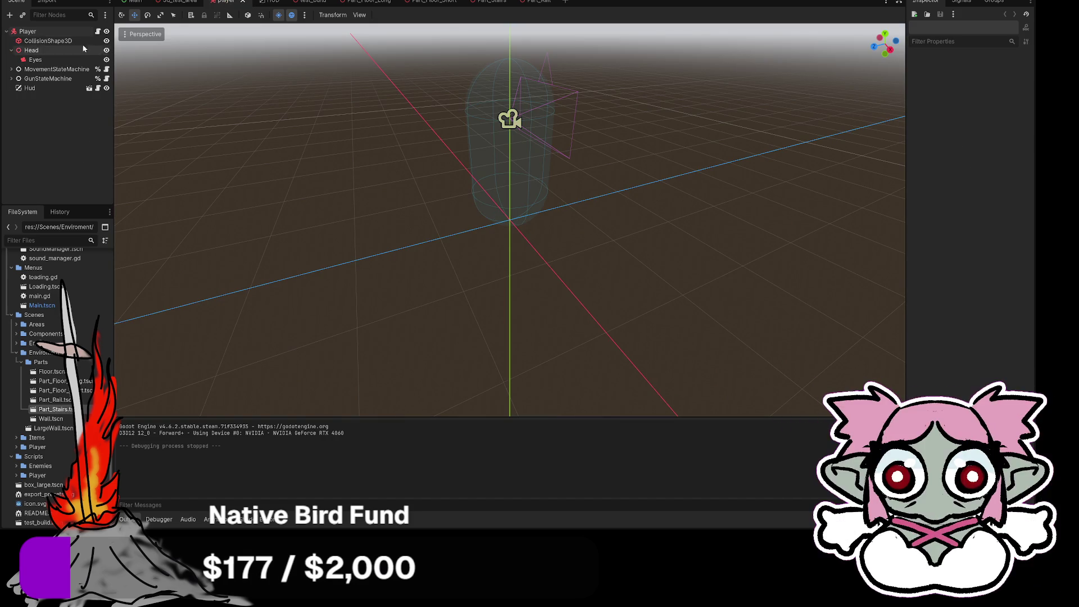
Run the project with F5, start the game and shrink its window
{"action": "left_click", "coordinate": [497, 164]}
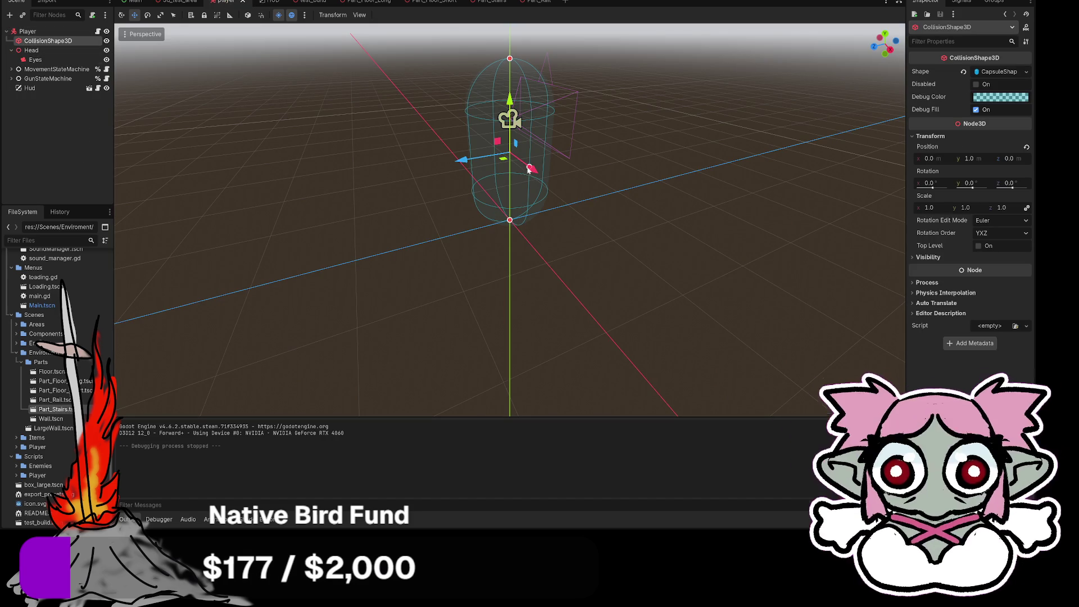
{"action": "left_click_drag", "start_coordinate": [497, 163], "coordinate": [559, 164]}
{"action": "key", "text": "F5"}
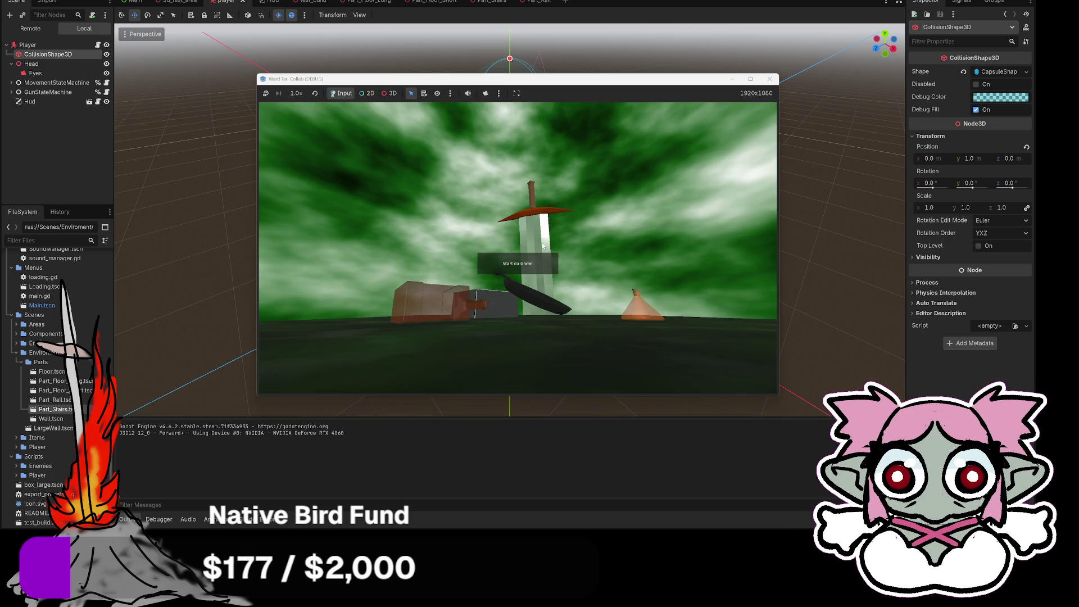
{"action": "left_click", "coordinate": [519, 264]}
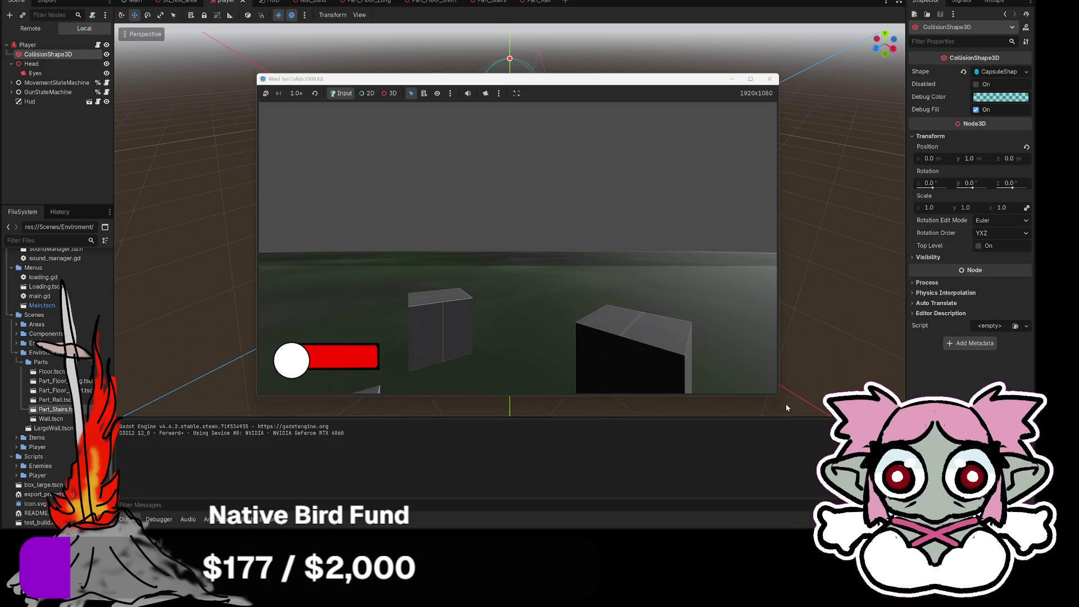
{"action": "left_click_drag", "start_coordinate": [778, 397], "coordinate": [627, 303]}
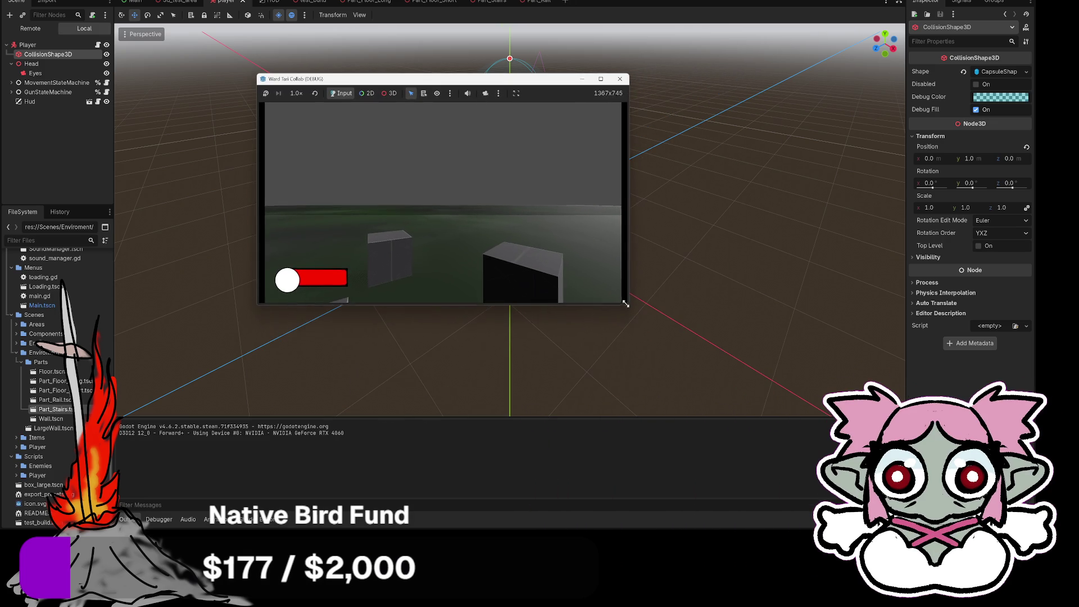
{"action": "left_click", "coordinate": [484, 212]}
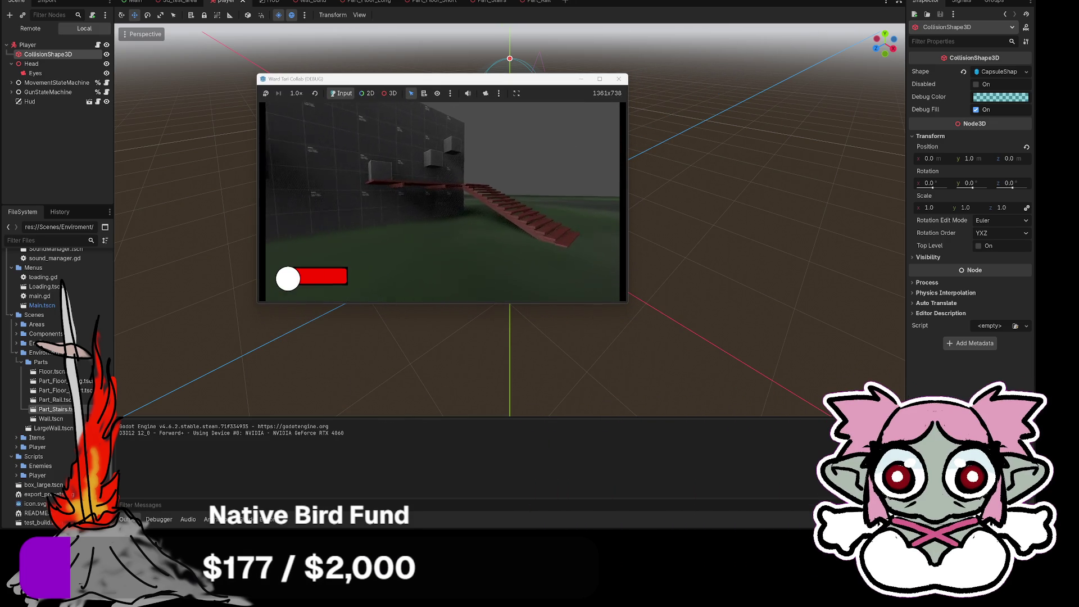
Walk the player up the stairs, then close the game and open Part_Stairs
{"action": "key", "text": "w"}
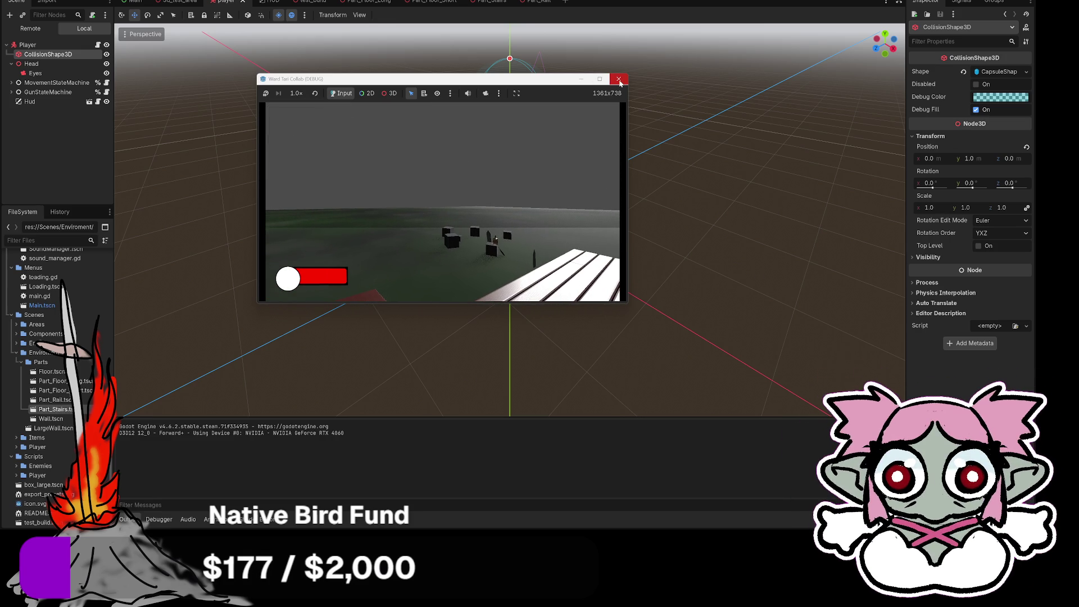
{"action": "left_click", "coordinate": [619, 79]}
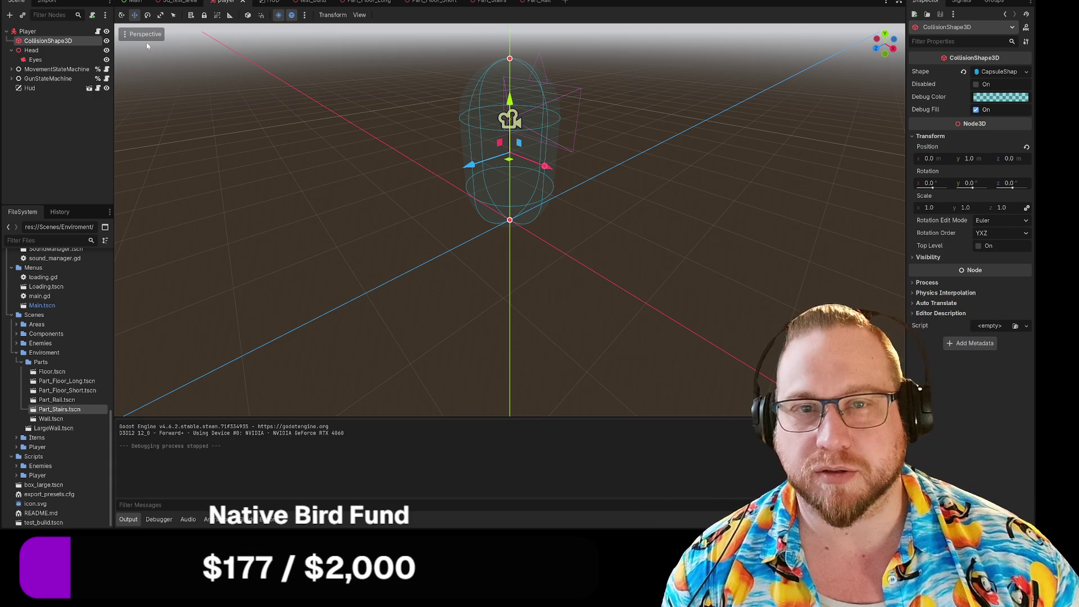
{"action": "left_click", "coordinate": [493, 3]}
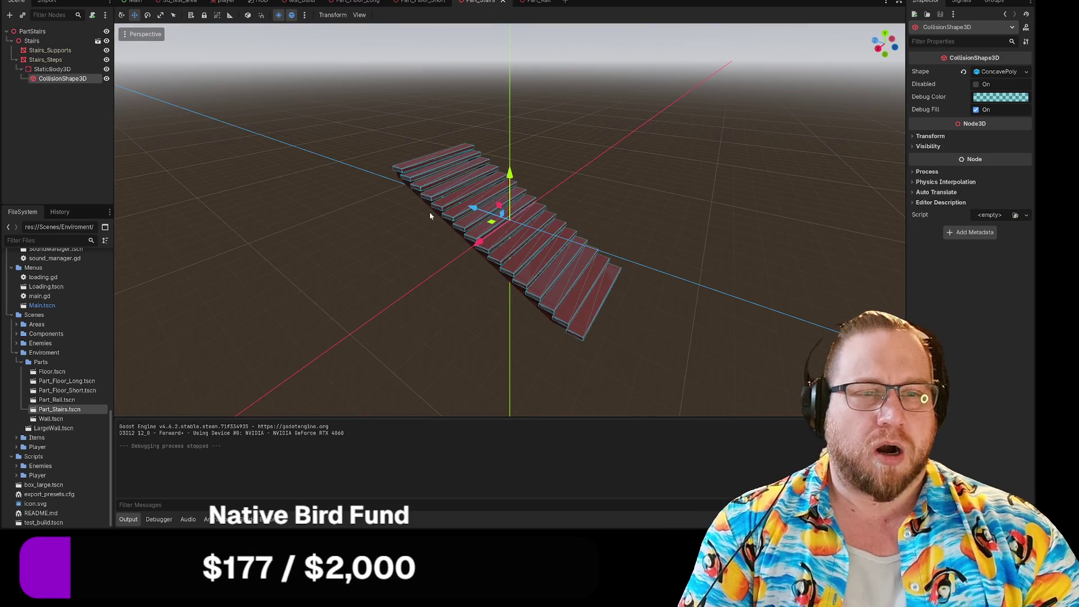
{"action": "scroll", "coordinate": [430, 248], "scroll_direction": "up", "scroll_amount": 5}
{"action": "left_click_drag", "start_coordinate": [461, 244], "coordinate": [457, 231]}
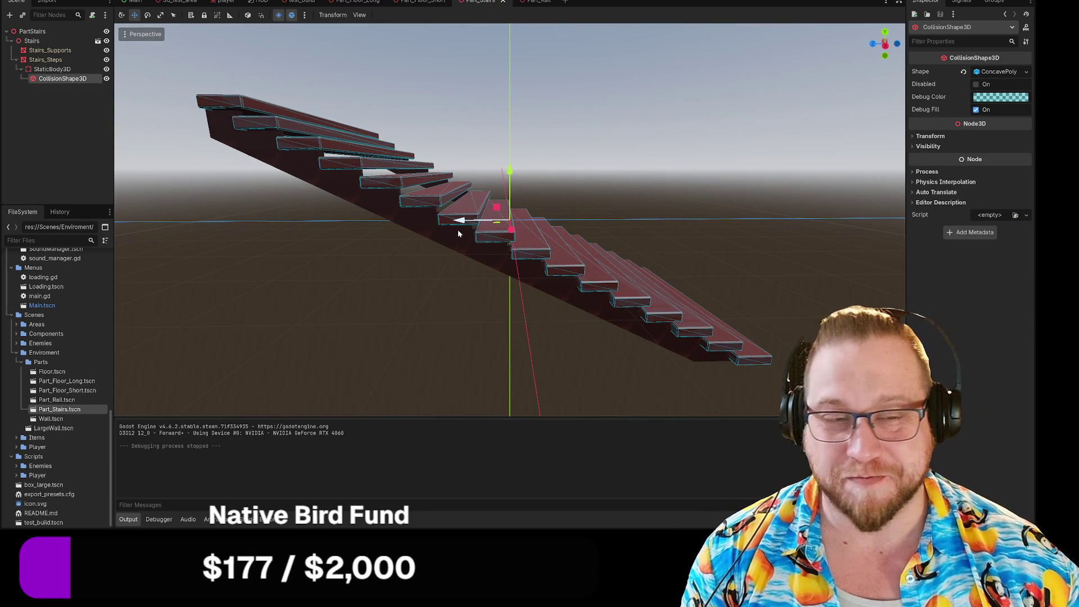
{"action": "left_click_drag", "start_coordinate": [417, 218], "coordinate": [435, 263]}
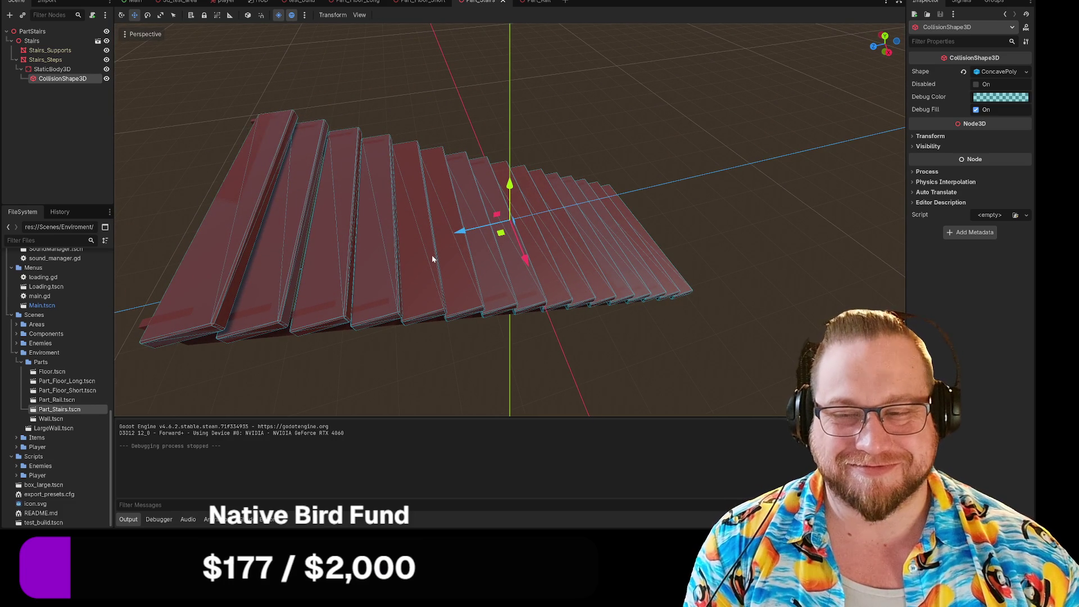
{"action": "left_click_drag", "start_coordinate": [433, 259], "coordinate": [427, 248]}
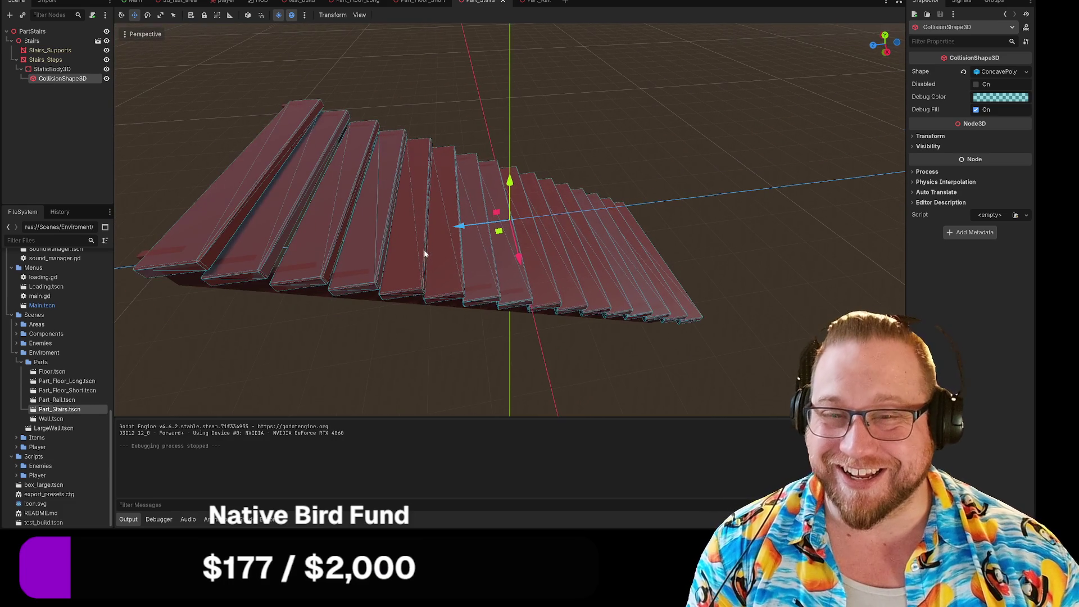
{"action": "right_click", "coordinate": [59, 82]}
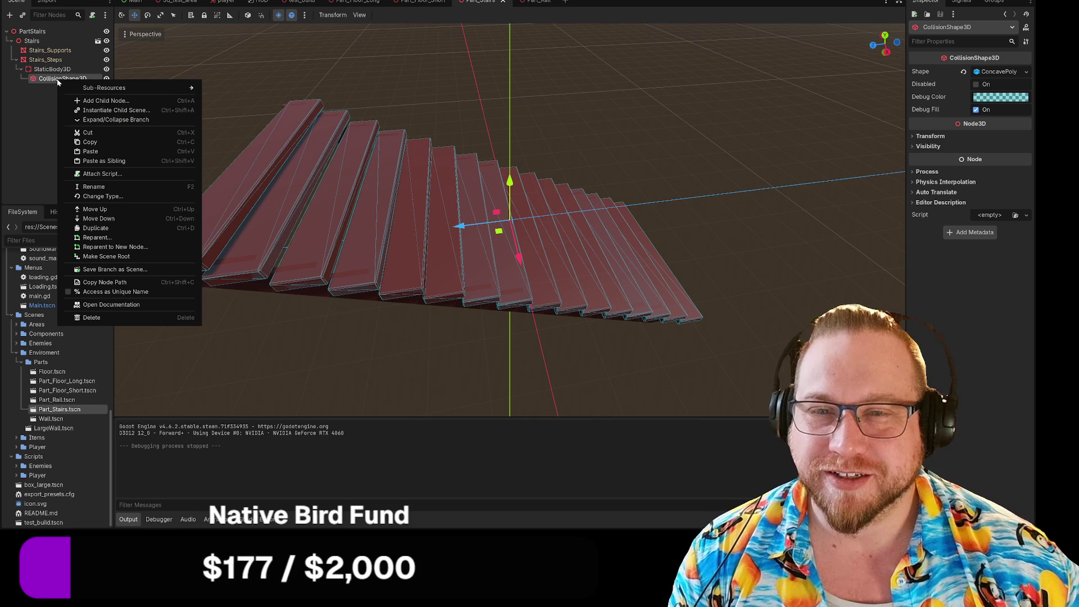
Cut the concave collision shape, then add and discard a plane-mesh MeshInstance3D under StaticBody3D
{"action": "left_click", "coordinate": [99, 133]}
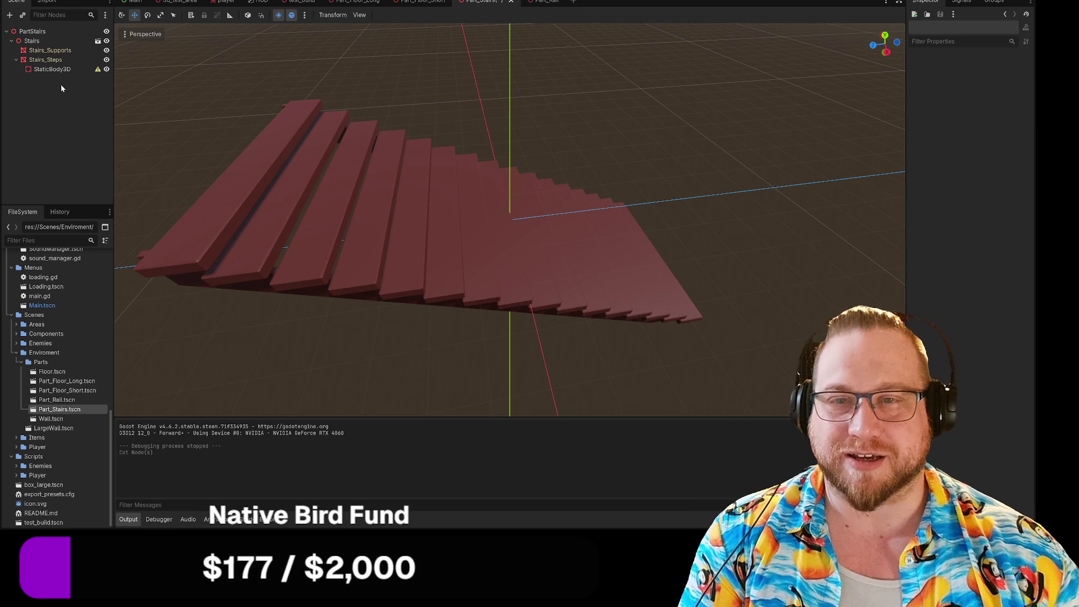
{"action": "right_click", "coordinate": [49, 69]}
{"action": "left_click", "coordinate": [82, 76]}
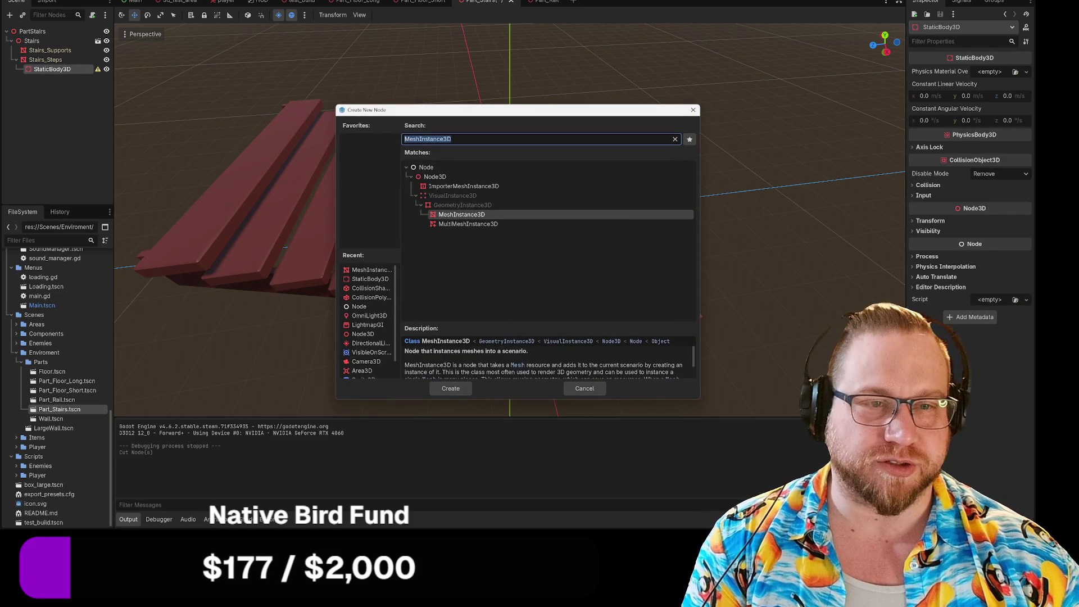
{"action": "left_click", "coordinate": [470, 140]}
{"action": "double_click", "coordinate": [472, 215]}
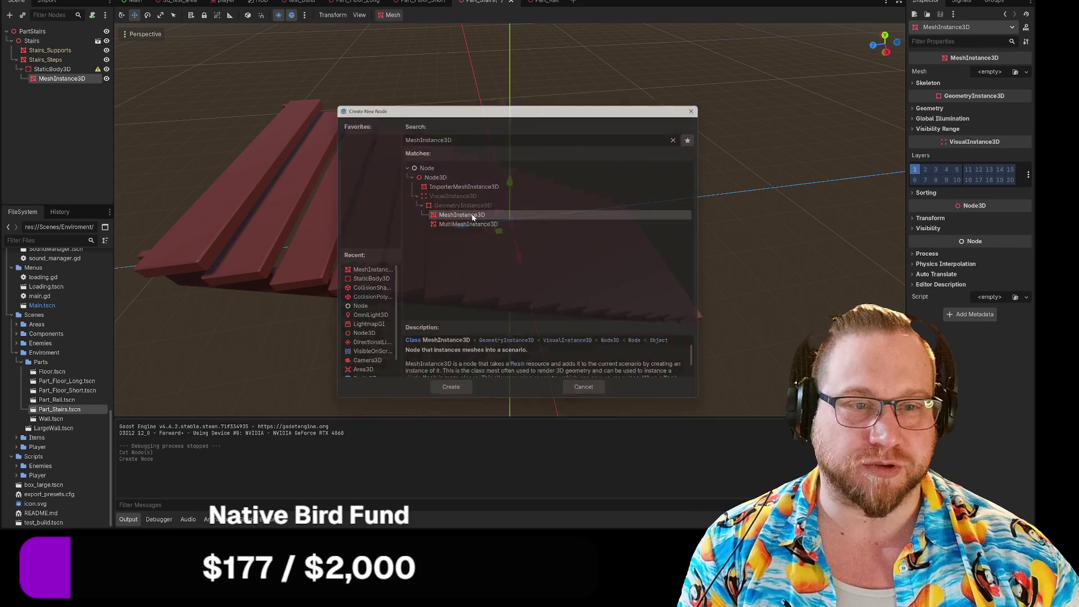
{"action": "left_click", "coordinate": [987, 73]}
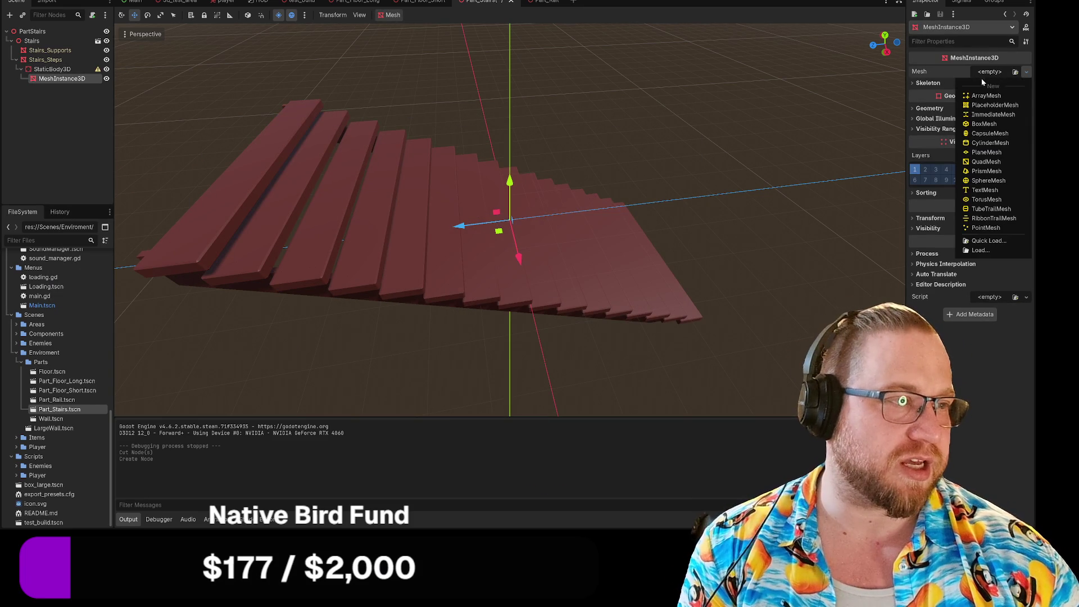
{"action": "left_click", "coordinate": [984, 152]}
{"action": "left_click_drag", "start_coordinate": [751, 229], "coordinate": [735, 196]}
{"action": "right_click", "coordinate": [66, 71]}
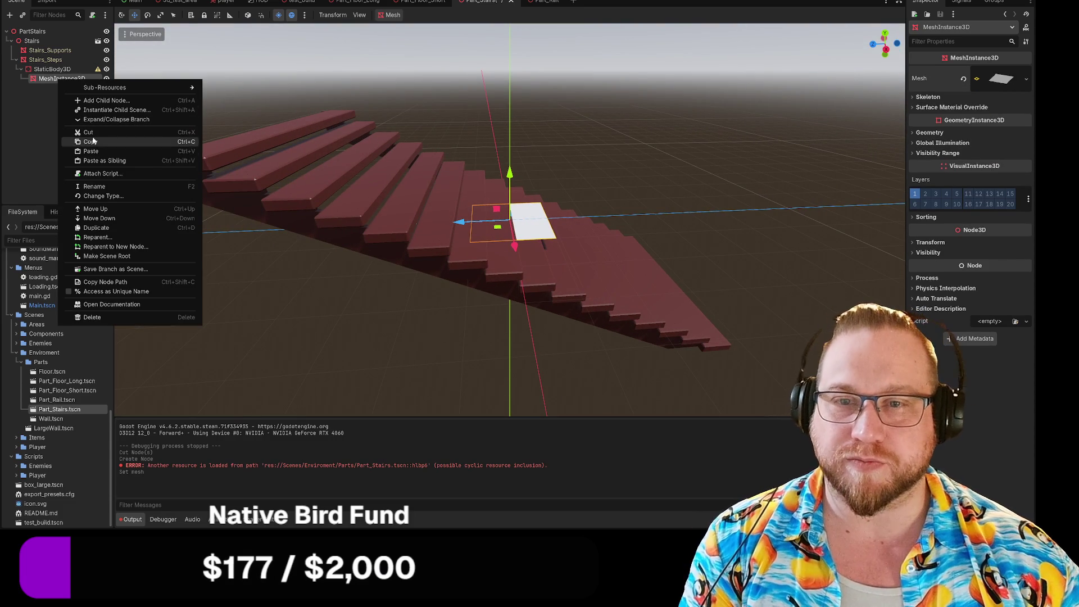
{"action": "left_click", "coordinate": [73, 119]}
Add a CollisionShape3D under StaticBody3D and give it a new BoxShape3D
{"action": "right_click", "coordinate": [41, 69]}
{"action": "left_click", "coordinate": [78, 76]}
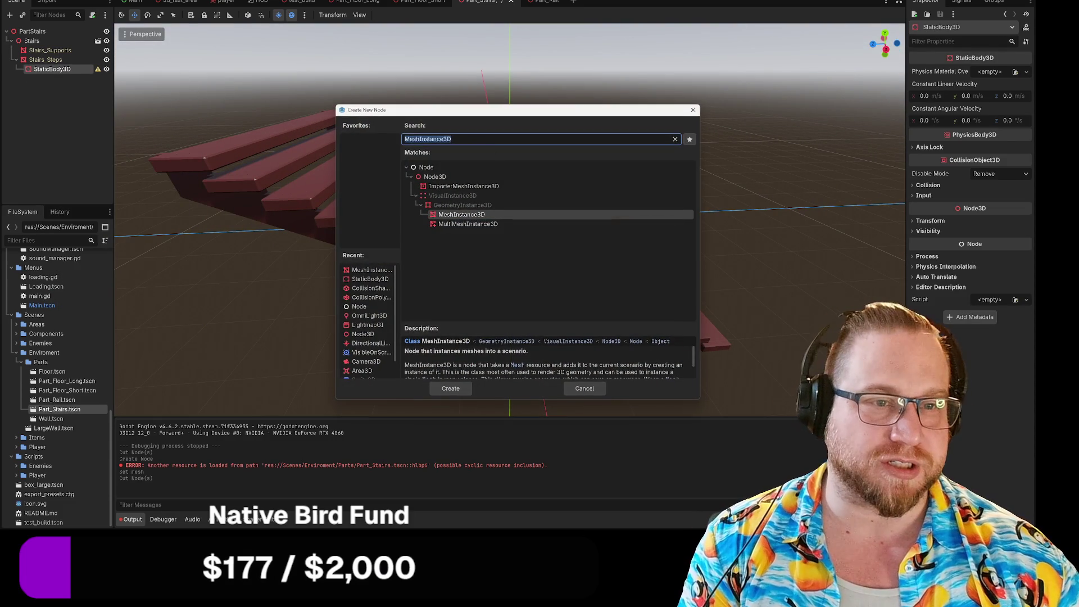
{"action": "type", "text": "coll"}
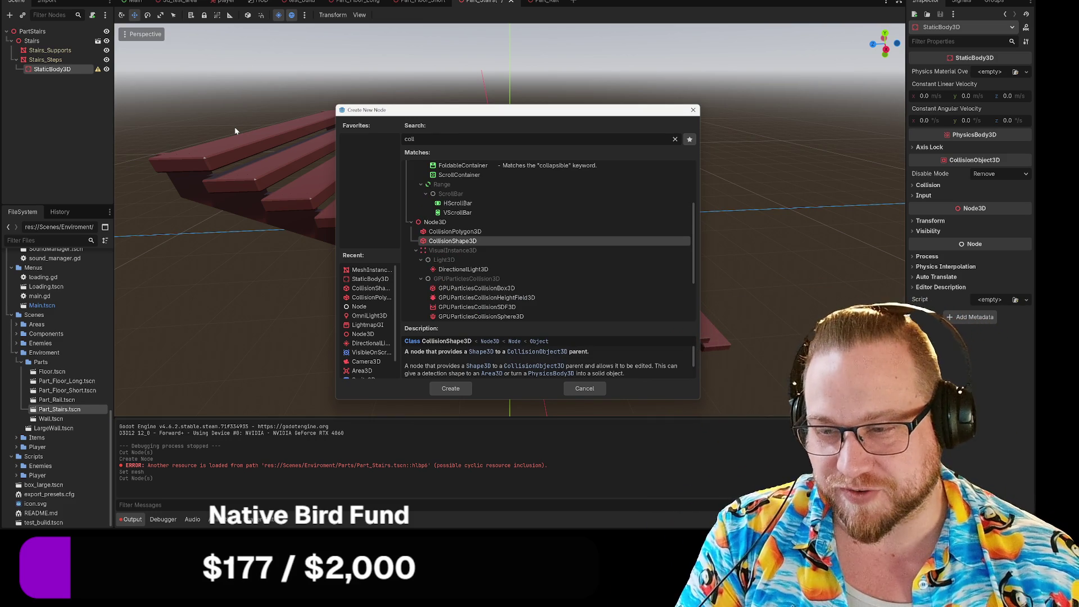
{"action": "double_click", "coordinate": [460, 242]}
{"action": "right_click", "coordinate": [57, 81]}
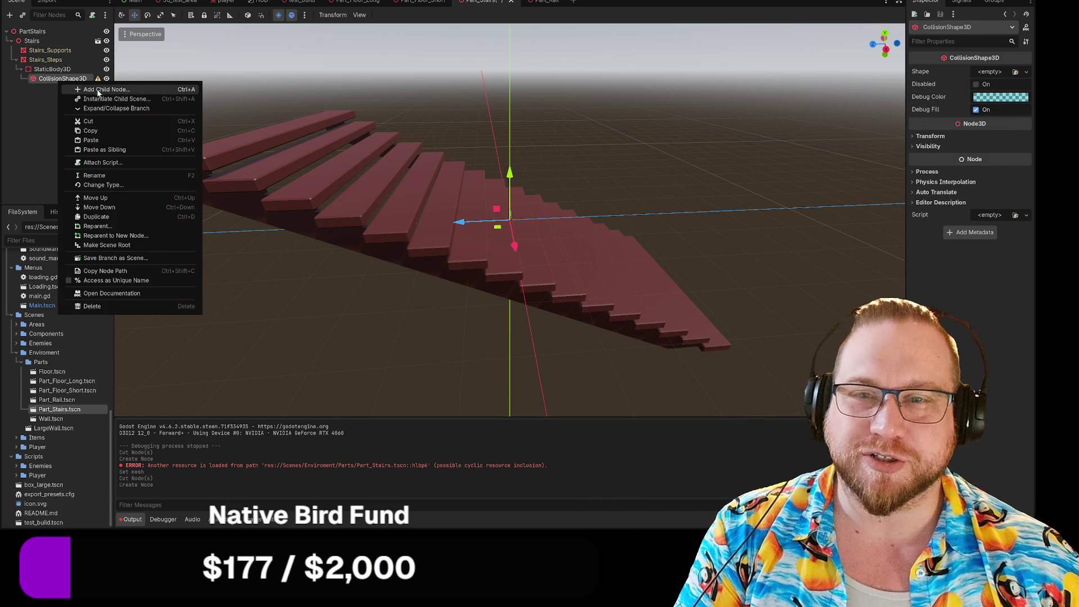
{"action": "left_click", "coordinate": [79, 89]}
{"action": "left_click", "coordinate": [693, 110]}
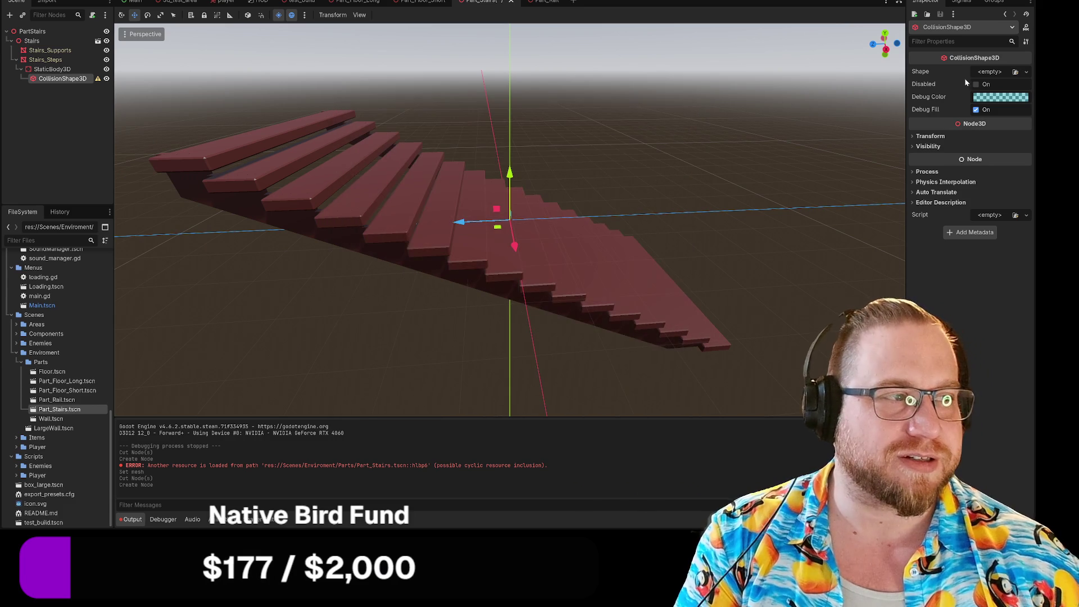
{"action": "left_click", "coordinate": [997, 76]}
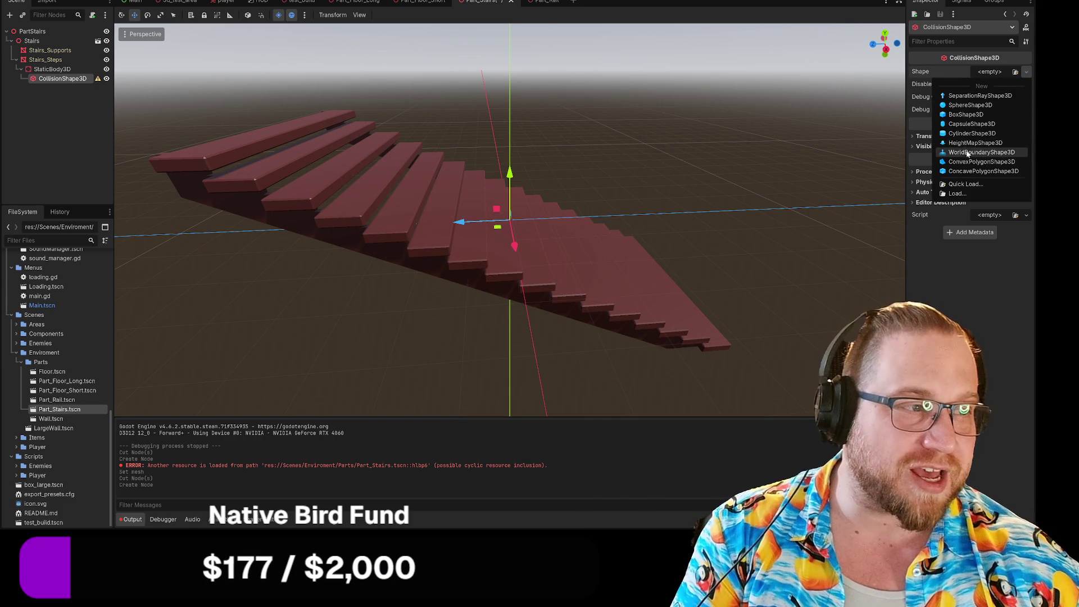
{"action": "left_click", "coordinate": [967, 115]}
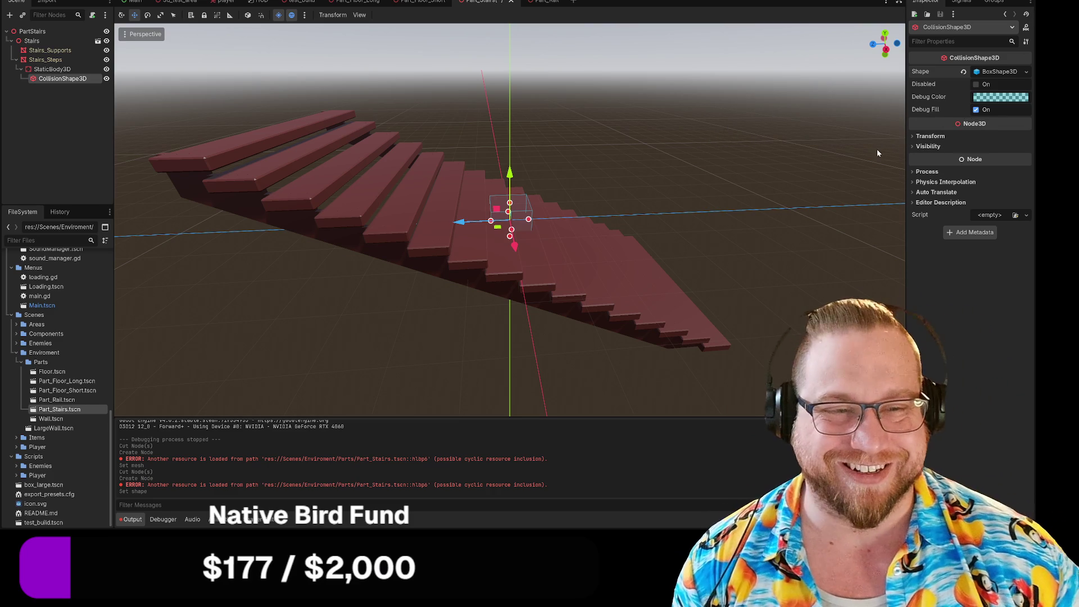
{"action": "scroll", "coordinate": [582, 218], "scroll_direction": "up", "scroll_amount": 3}
{"action": "scroll", "coordinate": [582, 218], "scroll_direction": "down", "scroll_amount": 3}
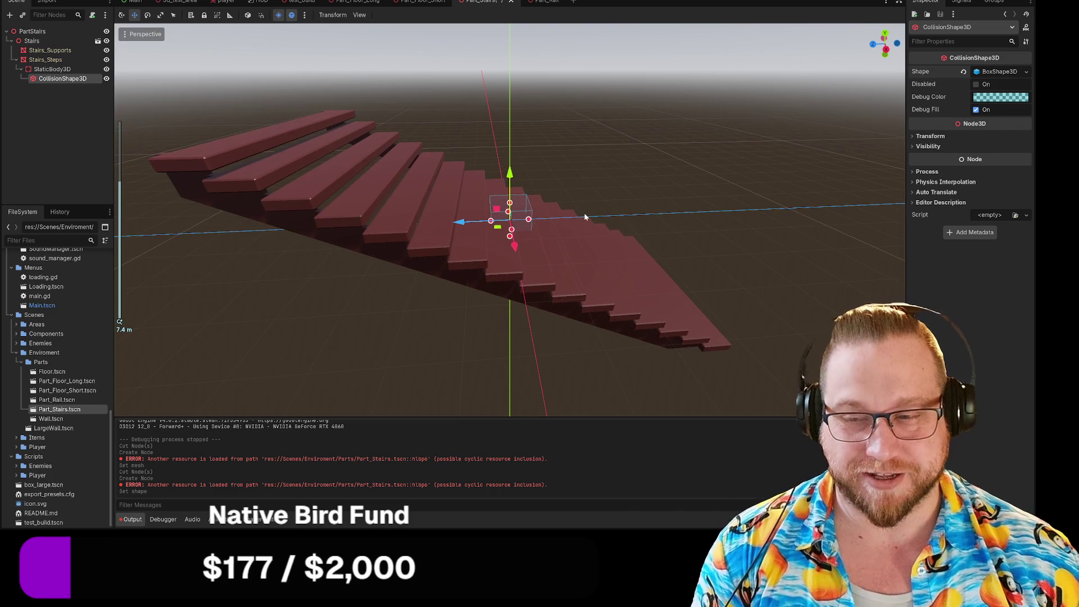
Move the box collision shape upward, then delete it
{"action": "scroll", "coordinate": [582, 206], "scroll_direction": "up", "scroll_amount": 2}
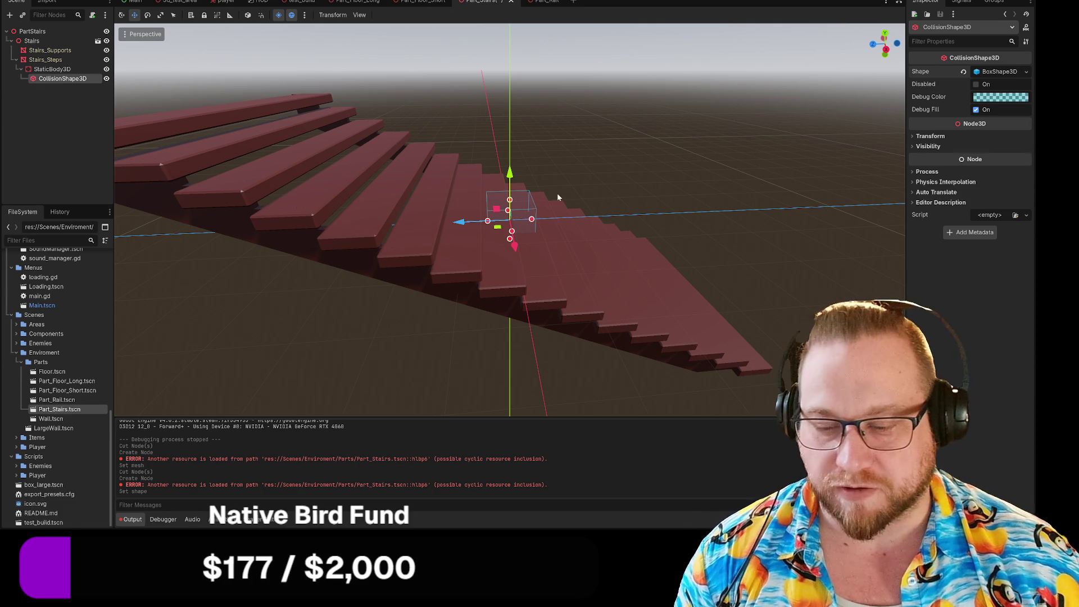
{"action": "left_click_drag", "start_coordinate": [558, 194], "coordinate": [661, 183]}
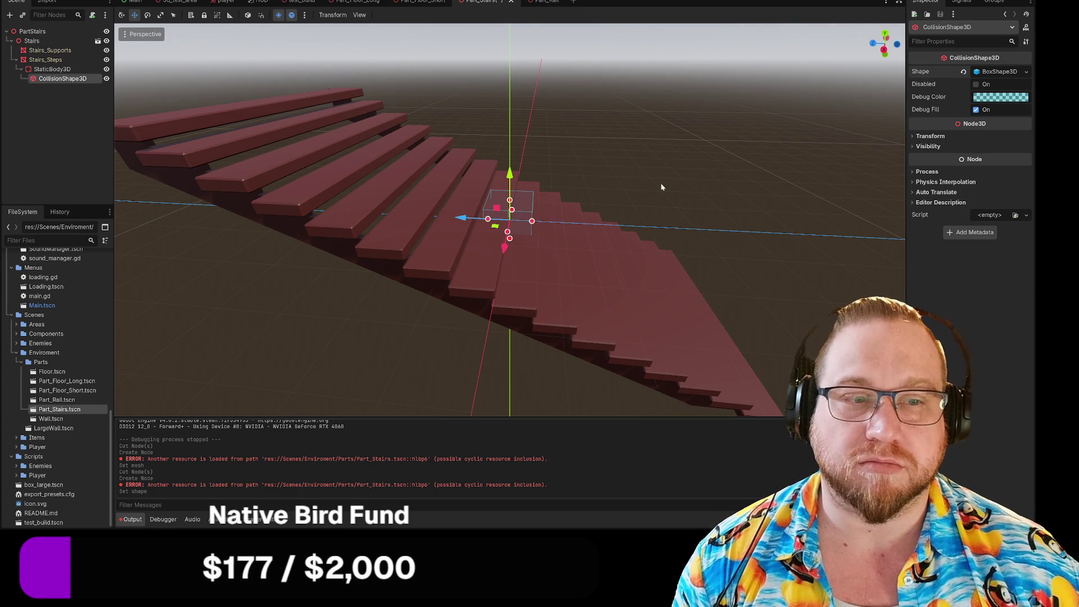
{"action": "left_click_drag", "start_coordinate": [504, 247], "coordinate": [536, 170]}
{"action": "key", "text": "r"}
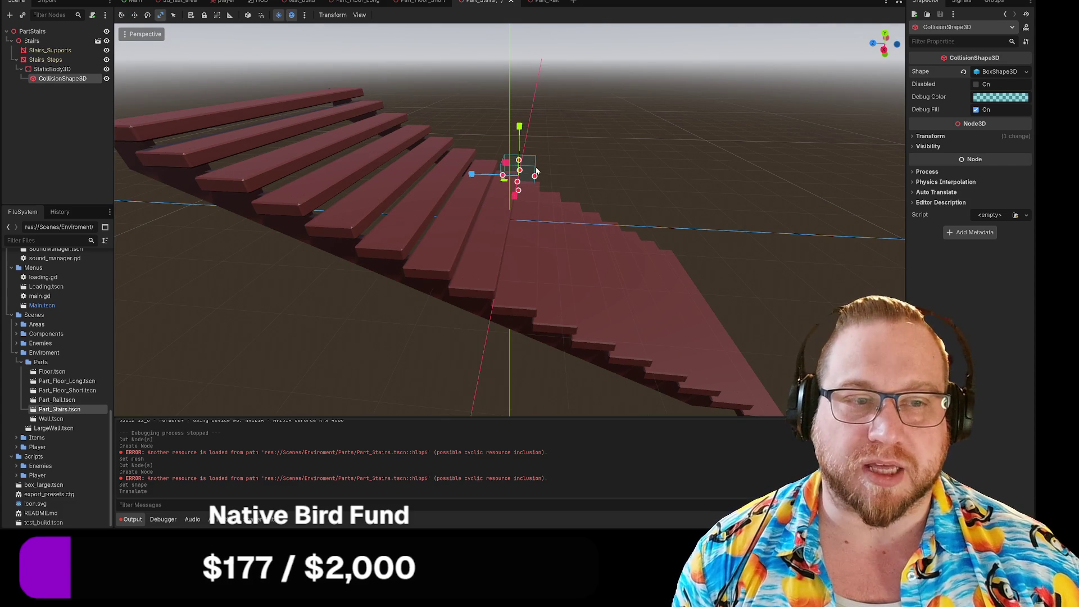
{"action": "key", "text": "Delete"}
{"action": "key", "text": "Return"}
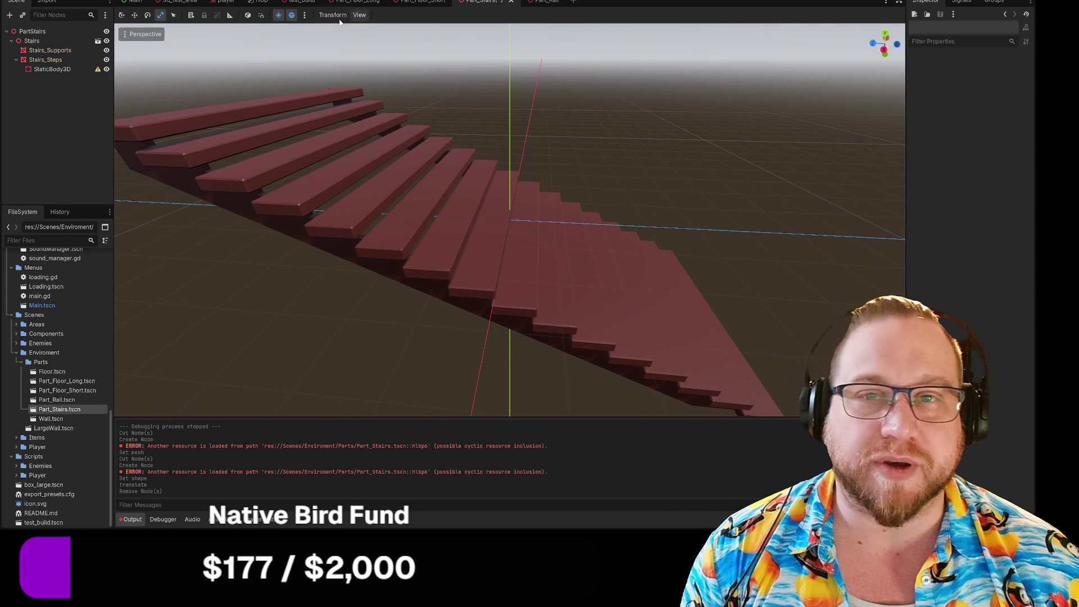
Cut the old StaticBody3D out of the Stairs part
{"action": "right_click", "coordinate": [59, 68]}
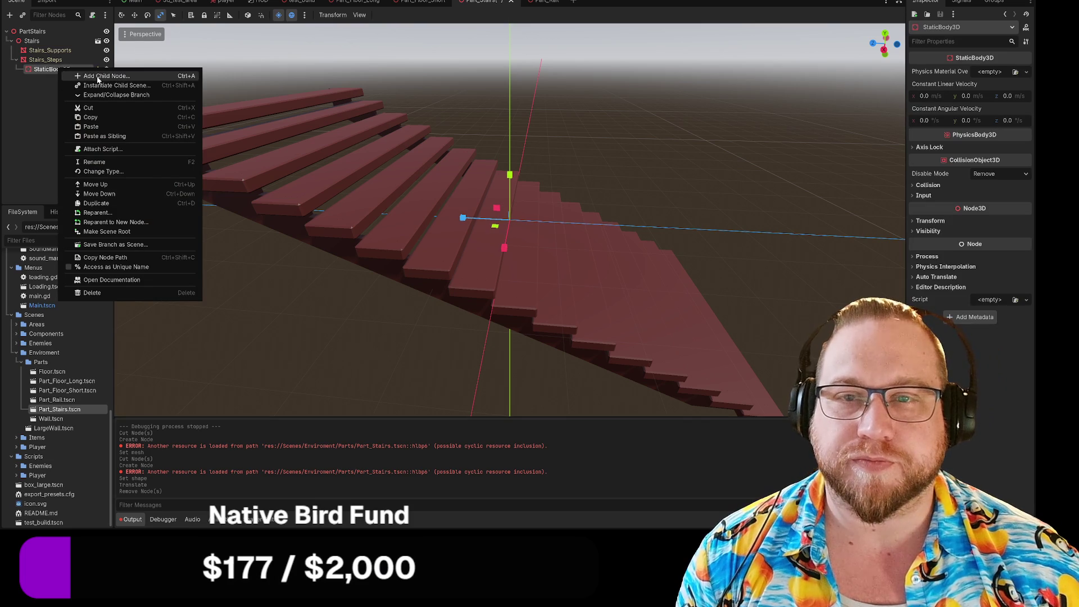
{"action": "left_click", "coordinate": [45, 72]}
{"action": "right_click", "coordinate": [62, 70]}
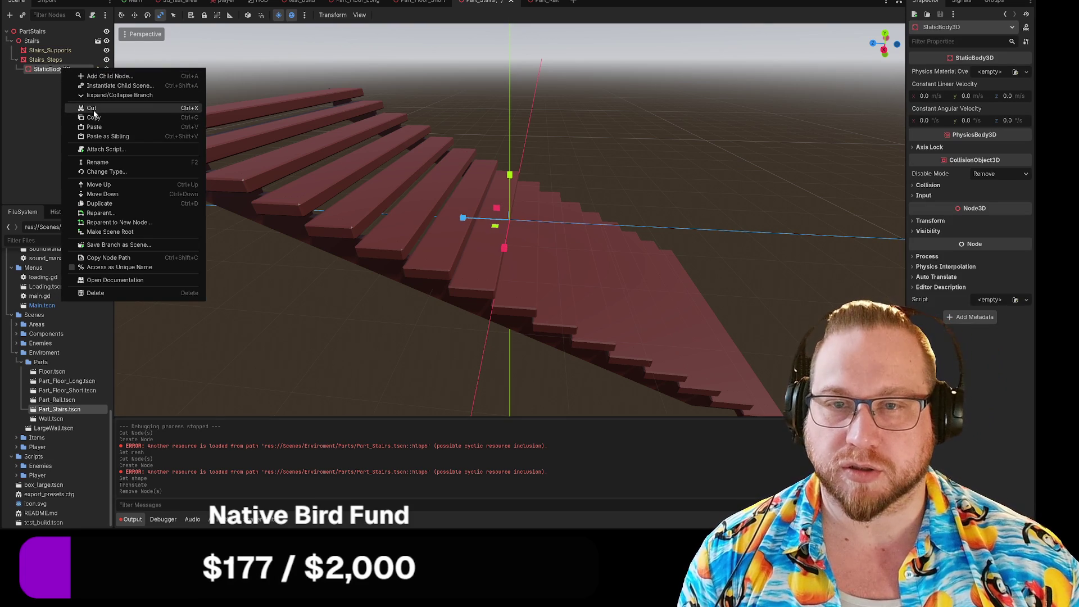
{"action": "left_click", "coordinate": [94, 111]}
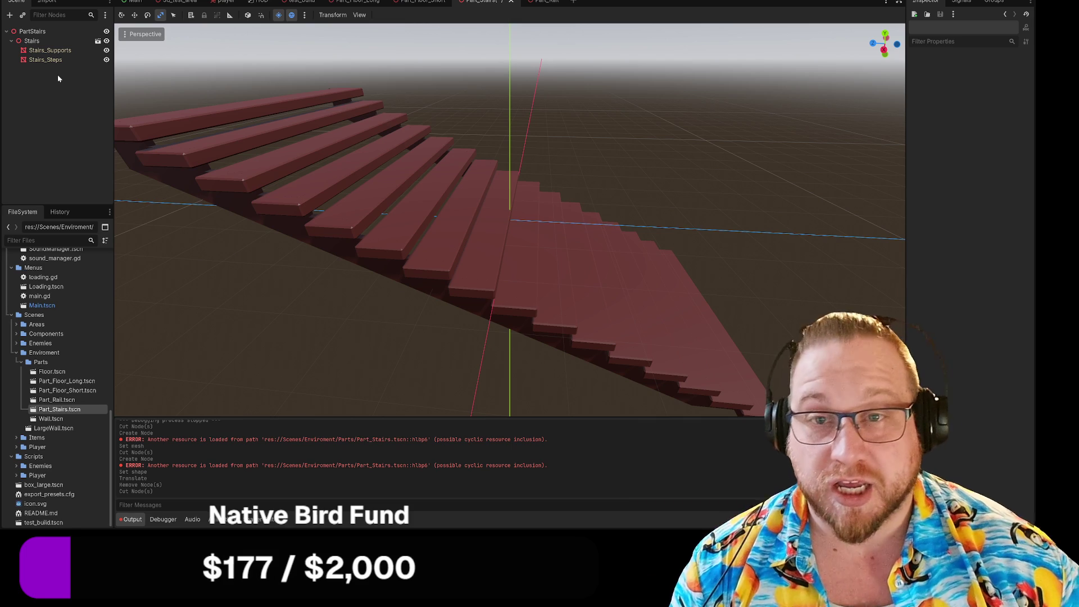
{"action": "right_click", "coordinate": [59, 61]}
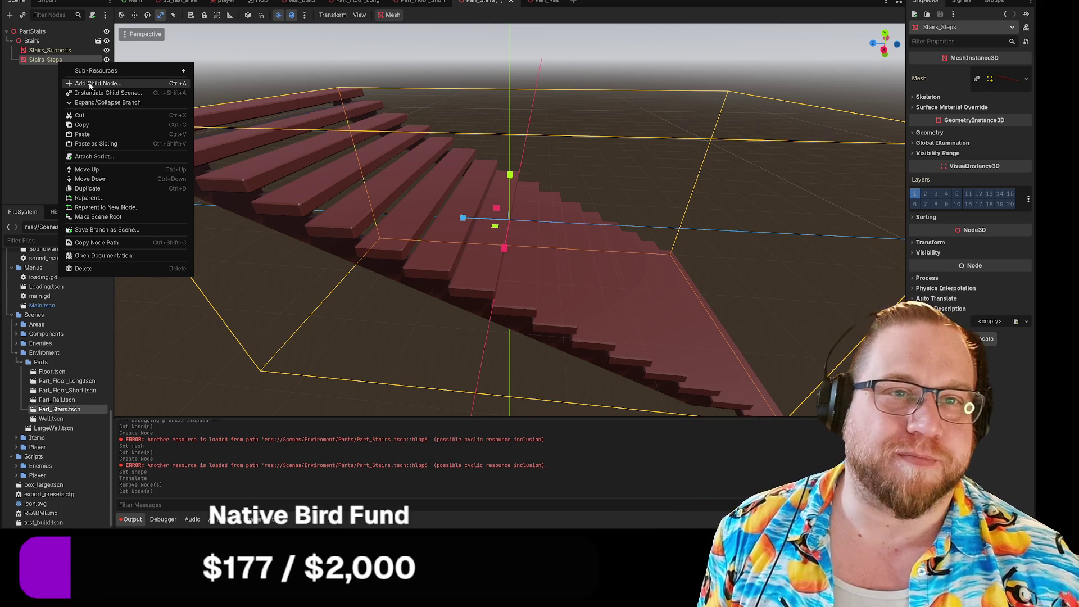
Generate a Bounding Box collision body for Stairs_Steps, then undo it
{"action": "left_click", "coordinate": [395, 20]}
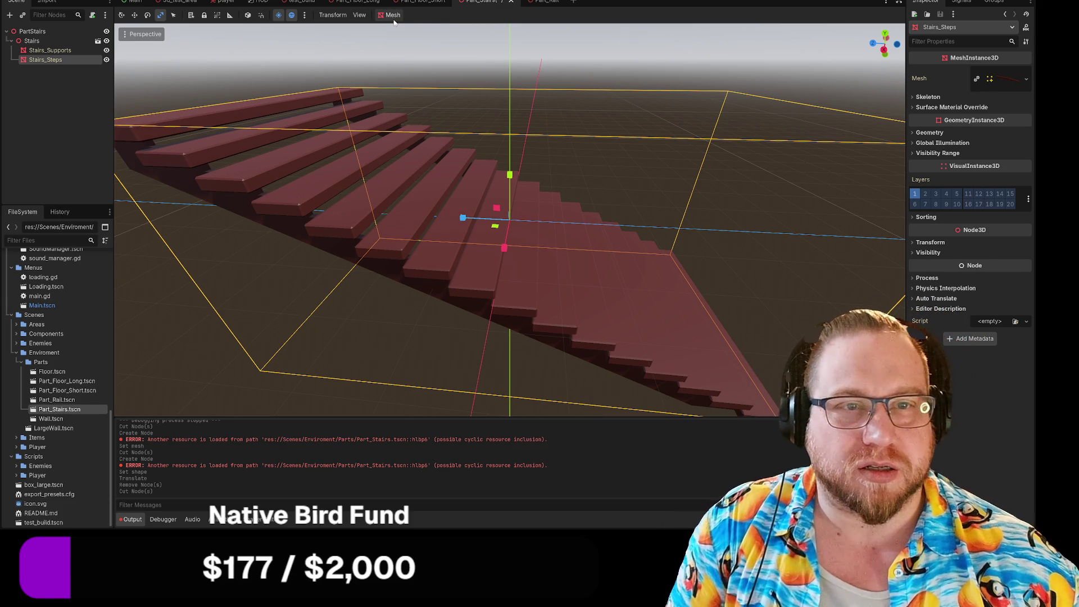
{"action": "left_click", "coordinate": [394, 21]}
{"action": "left_click", "coordinate": [426, 31]}
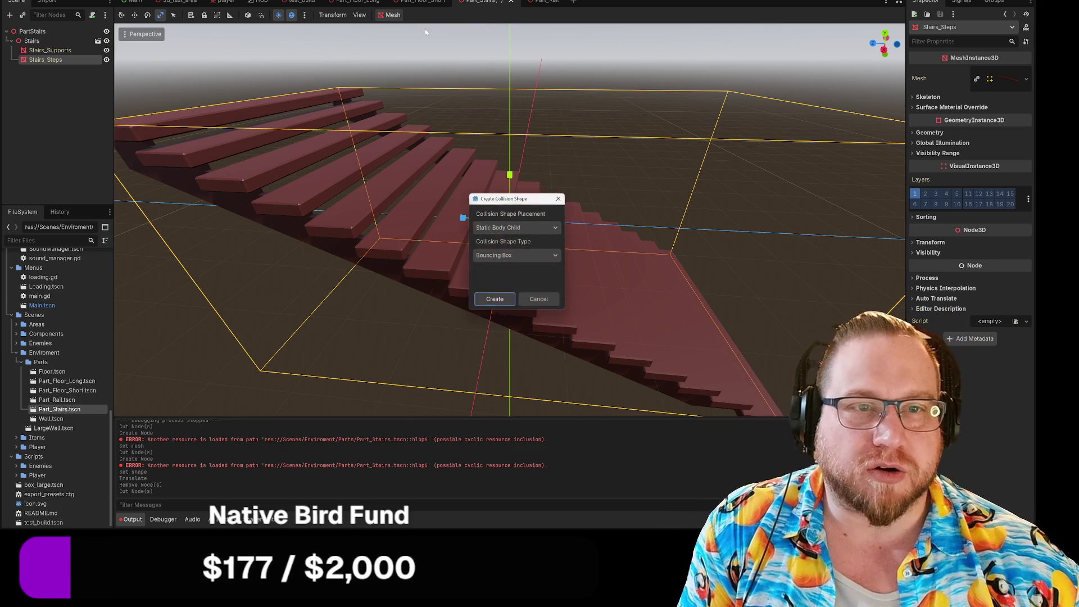
{"action": "left_click", "coordinate": [540, 257]}
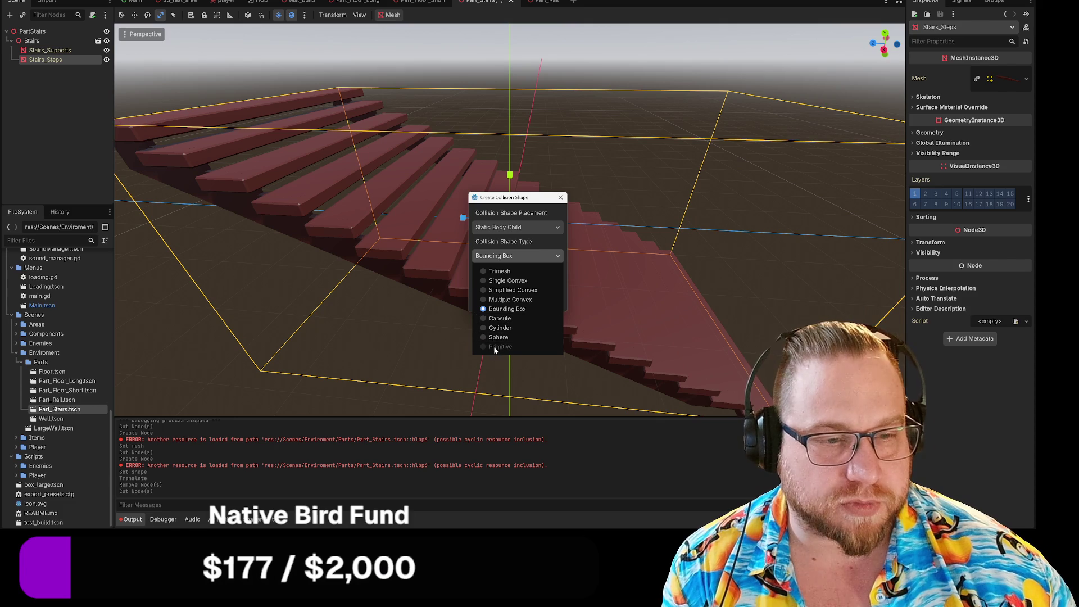
{"action": "left_click", "coordinate": [483, 310]}
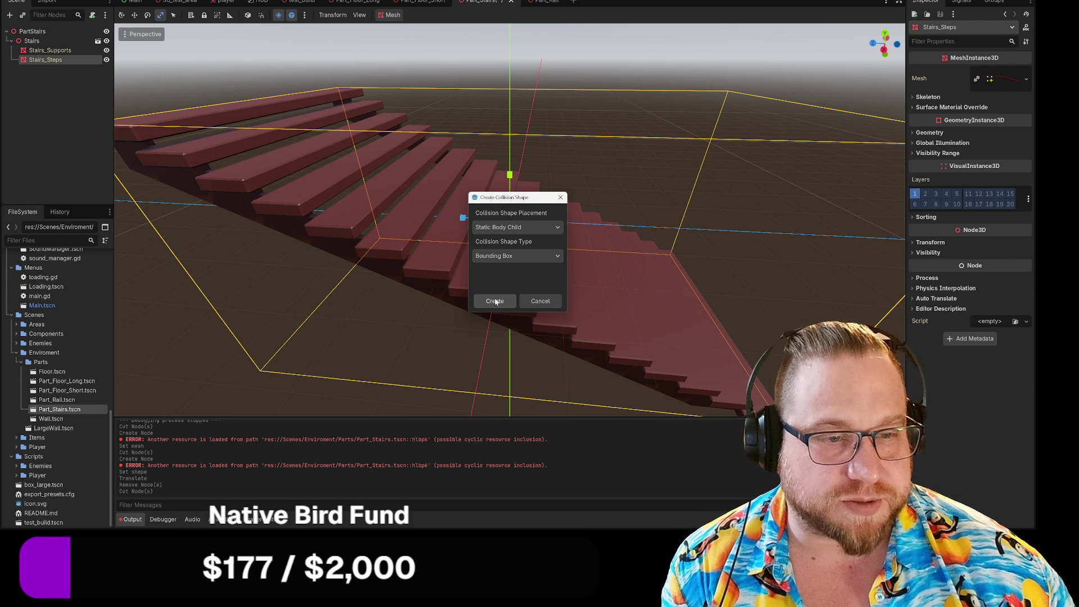
{"action": "left_click", "coordinate": [528, 226]}
{"action": "left_click", "coordinate": [506, 254]}
{"action": "left_click", "coordinate": [495, 300]}
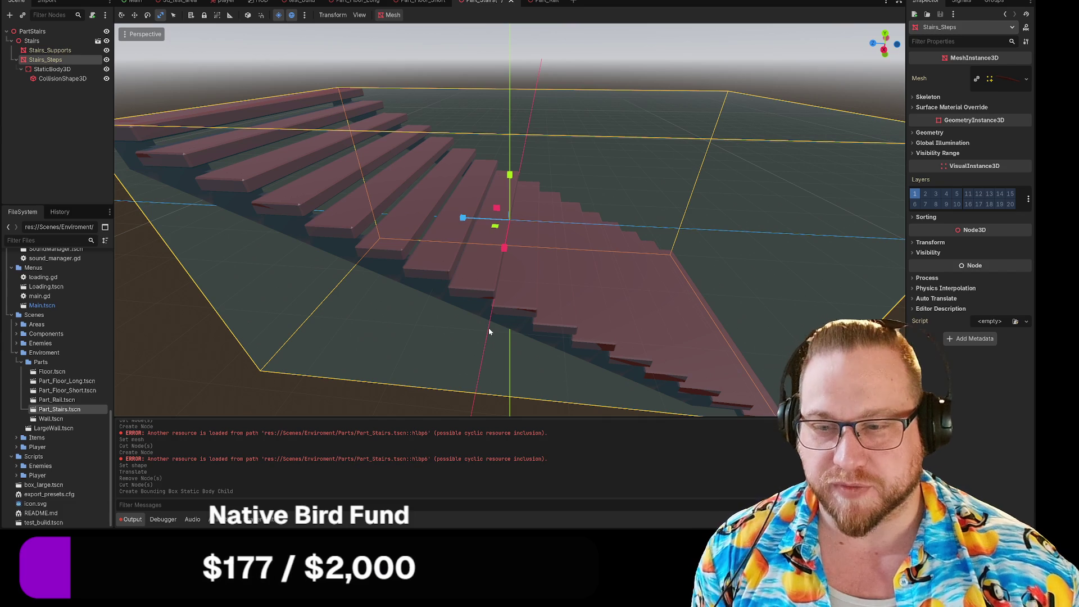
{"action": "key", "text": "ctrl+z"}
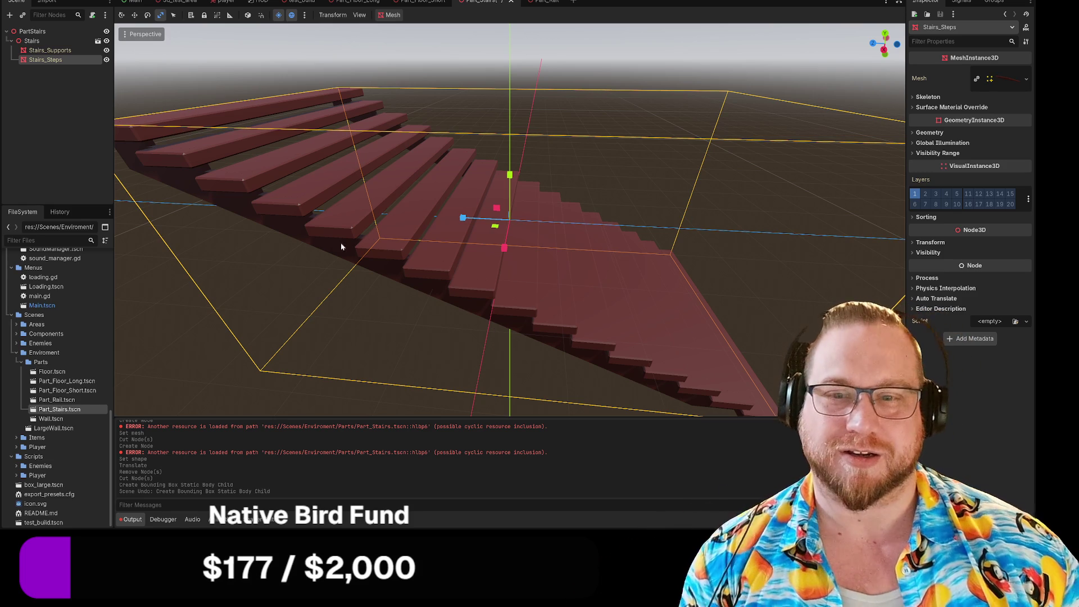
Create a Single Convex collision body for the Stairs_Steps mesh
{"action": "right_click", "coordinate": [44, 62]}
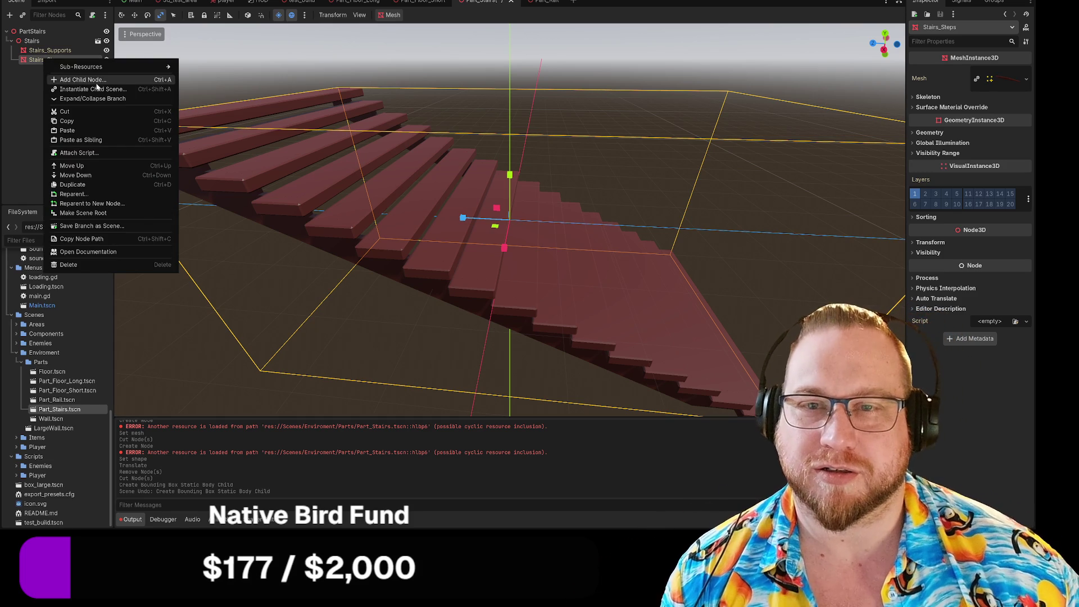
{"action": "left_click", "coordinate": [96, 83]}
{"action": "left_click", "coordinate": [693, 109]}
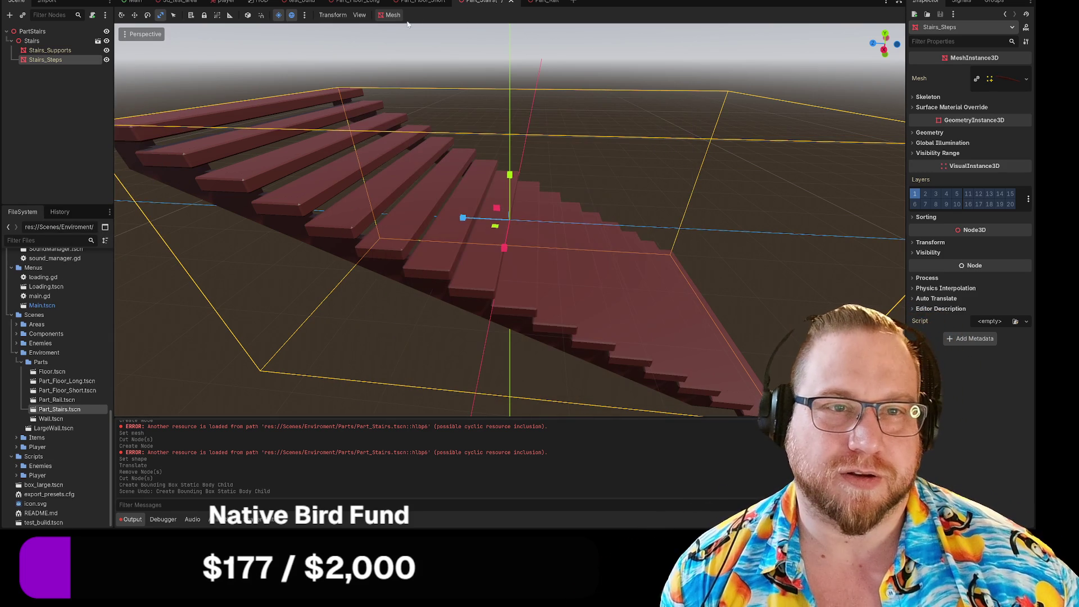
{"action": "left_click", "coordinate": [389, 15]}
{"action": "left_click", "coordinate": [417, 29]}
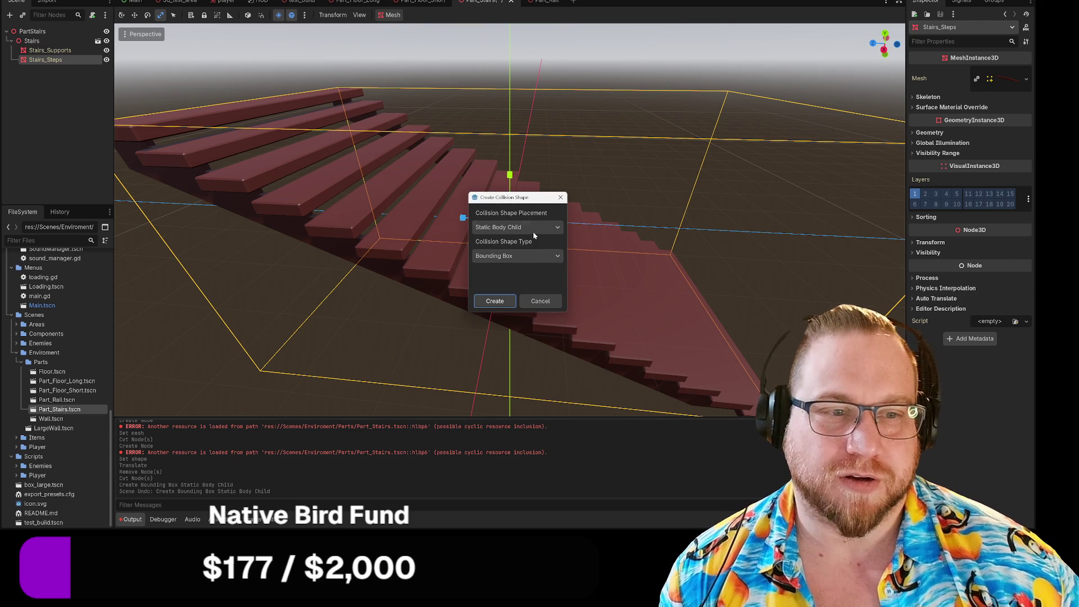
{"action": "left_click", "coordinate": [536, 258]}
{"action": "left_click", "coordinate": [488, 282]}
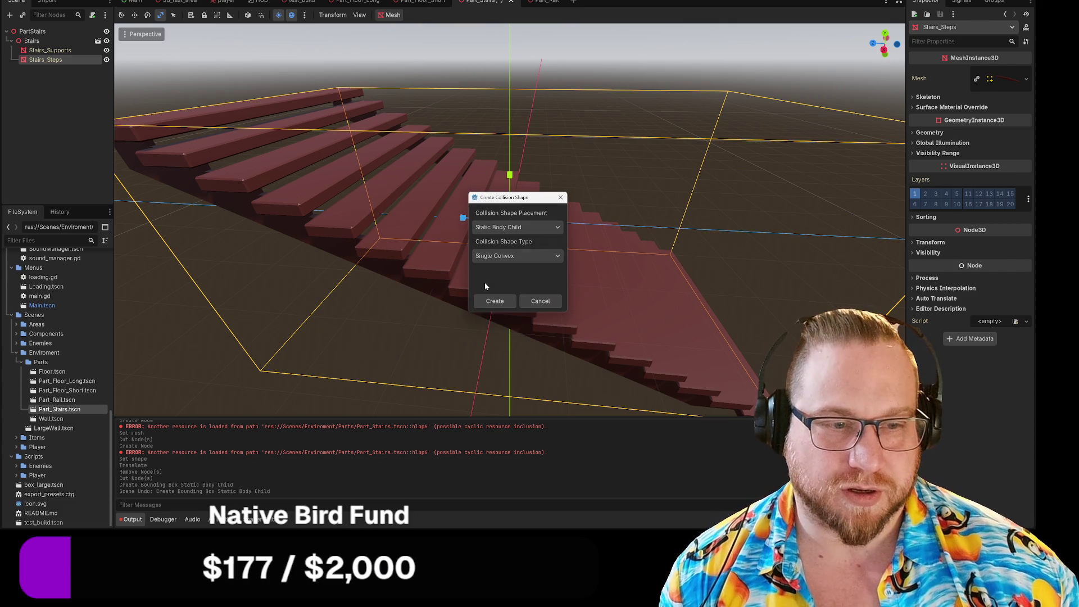
{"action": "left_click", "coordinate": [495, 301]}
Save the Part_Stairs scene
{"action": "scroll", "coordinate": [502, 296], "scroll_direction": "down", "scroll_amount": 5}
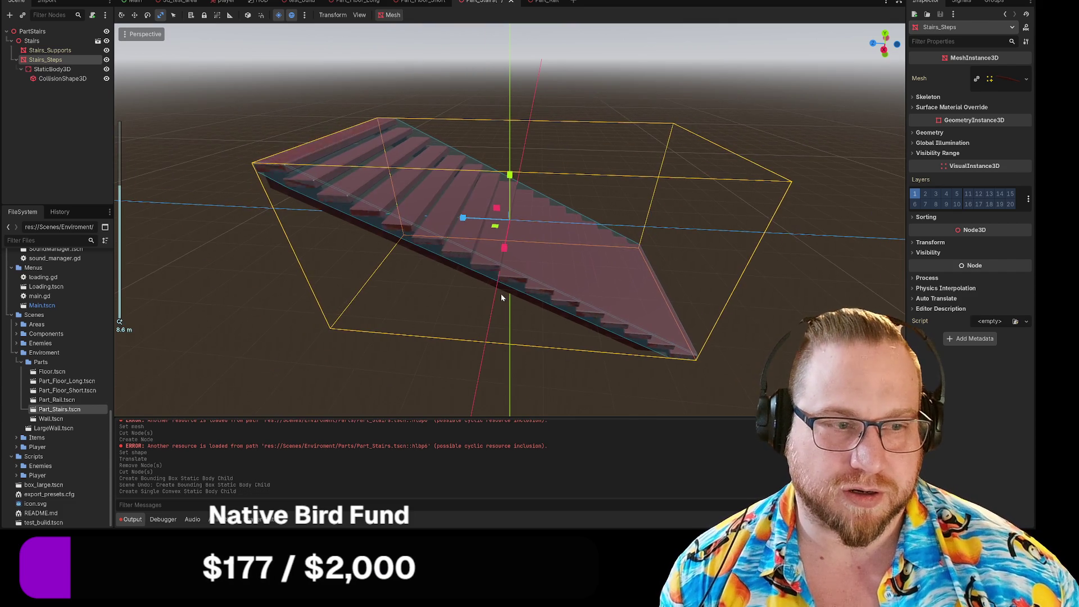
{"action": "scroll", "coordinate": [501, 293], "scroll_direction": "up", "scroll_amount": 3}
{"action": "scroll", "coordinate": [501, 293], "scroll_direction": "down", "scroll_amount": 3}
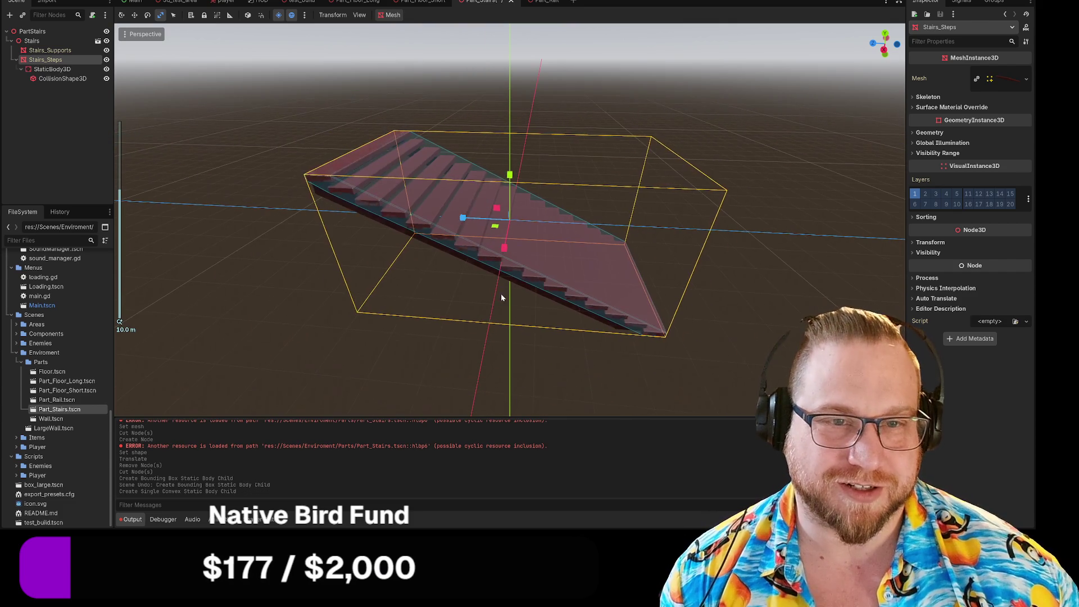
{"action": "right_click", "coordinate": [482, 1]}
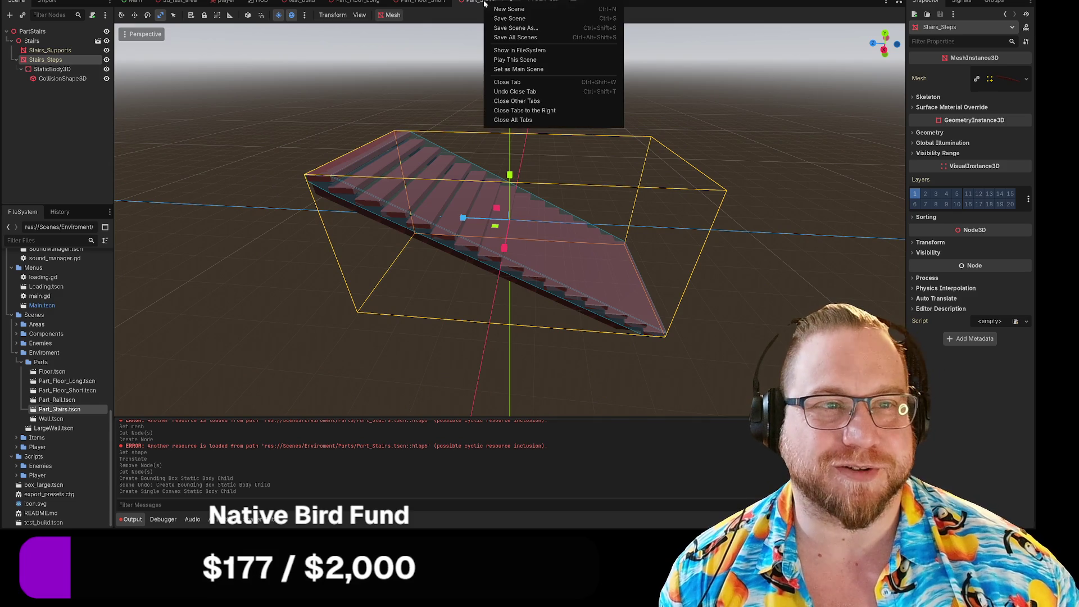
{"action": "left_click", "coordinate": [508, 20]}
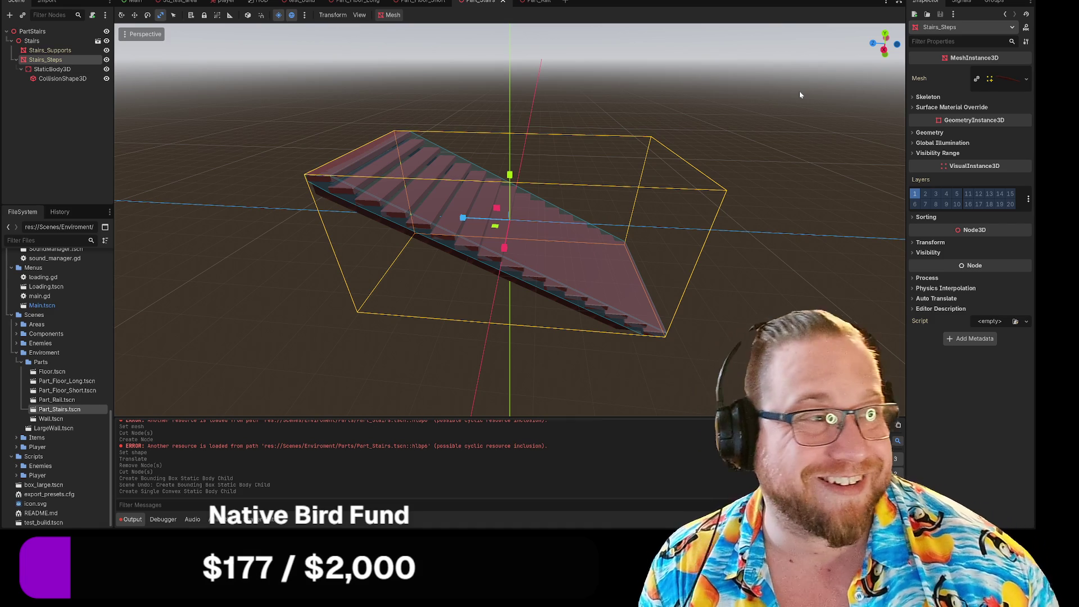
{"action": "key", "text": "F5"}
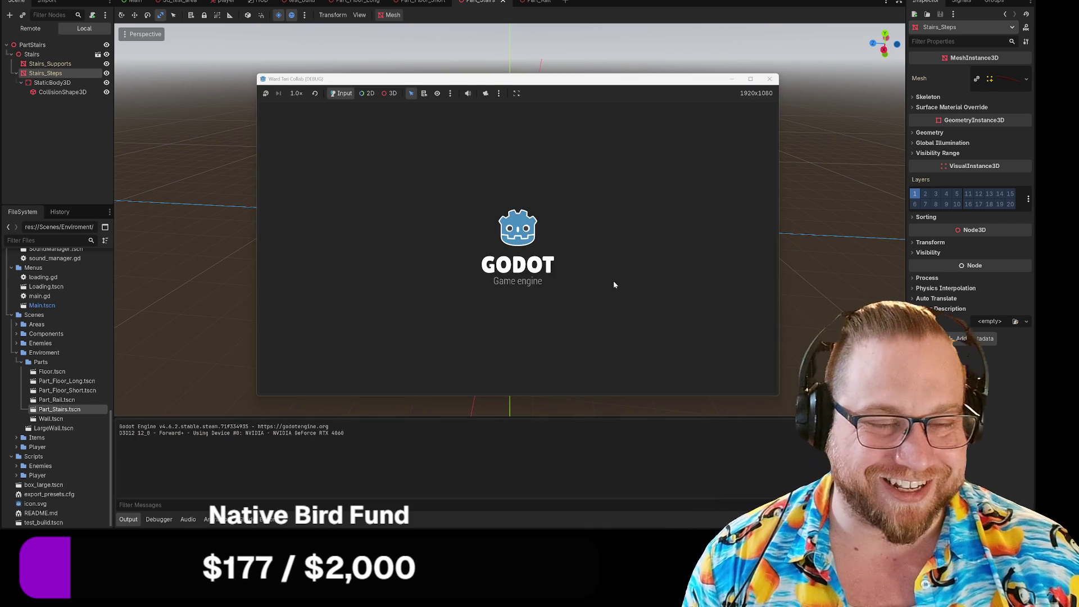
{"action": "mouse_move", "coordinate": [780, 397]}
{"action": "left_mouse_down"}
{"action": "mouse_move", "coordinate": [635, 314]}
{"action": "mouse_move", "coordinate": [648, 317]}
{"action": "left_mouse_up"}
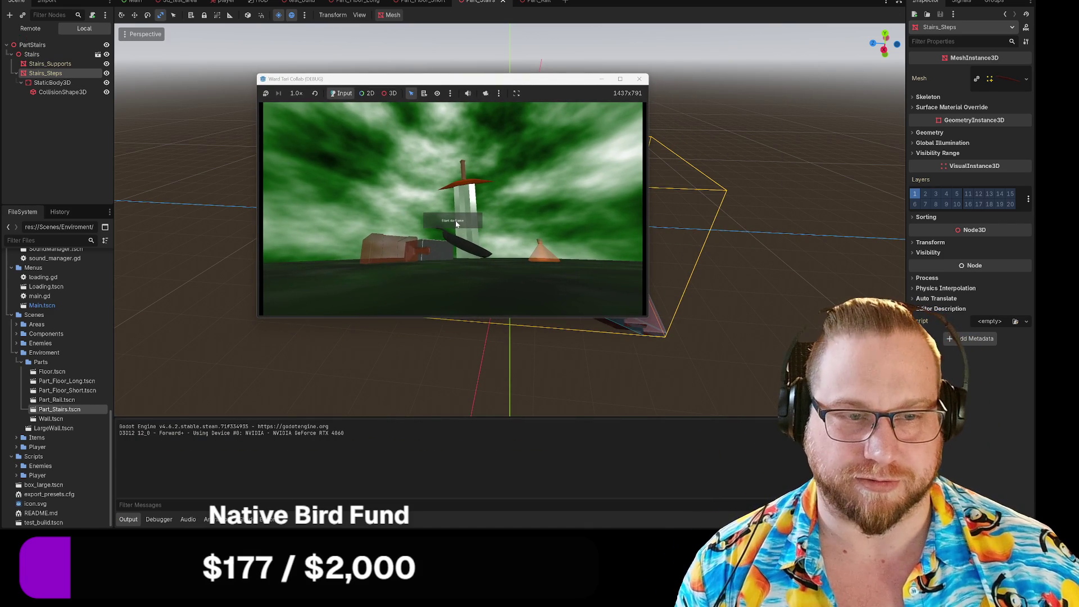
{"action": "left_click", "coordinate": [468, 226]}
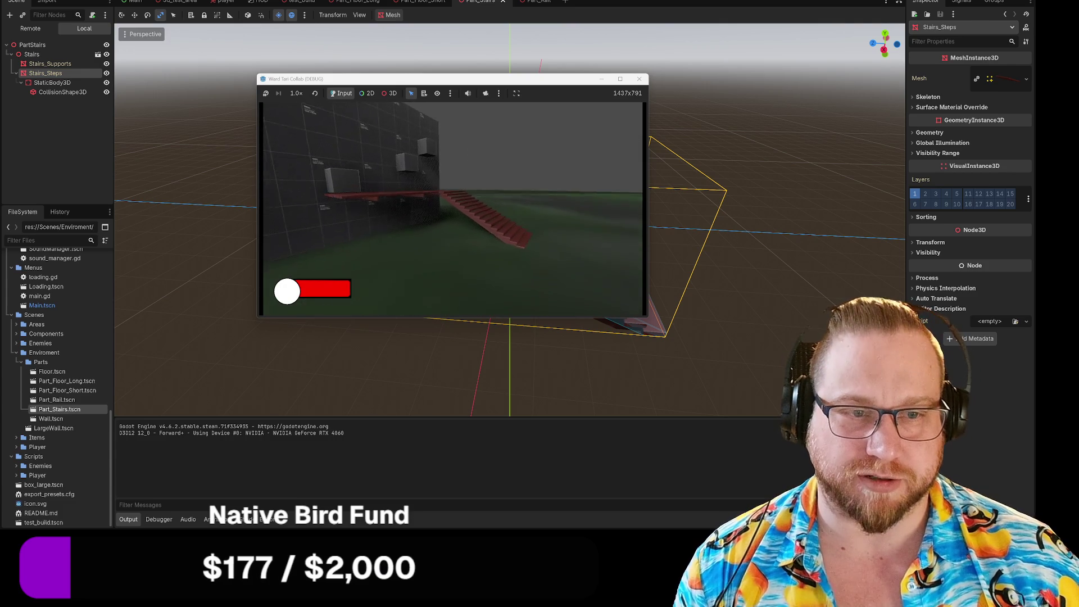
{"action": "key", "text": "w"}
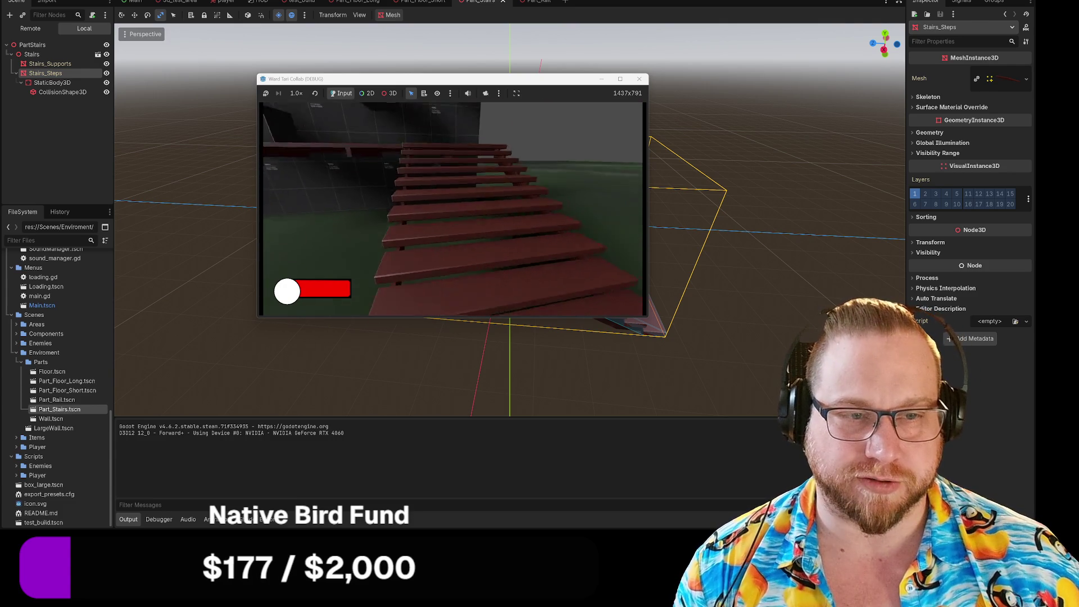
{"action": "key", "text": "w"}
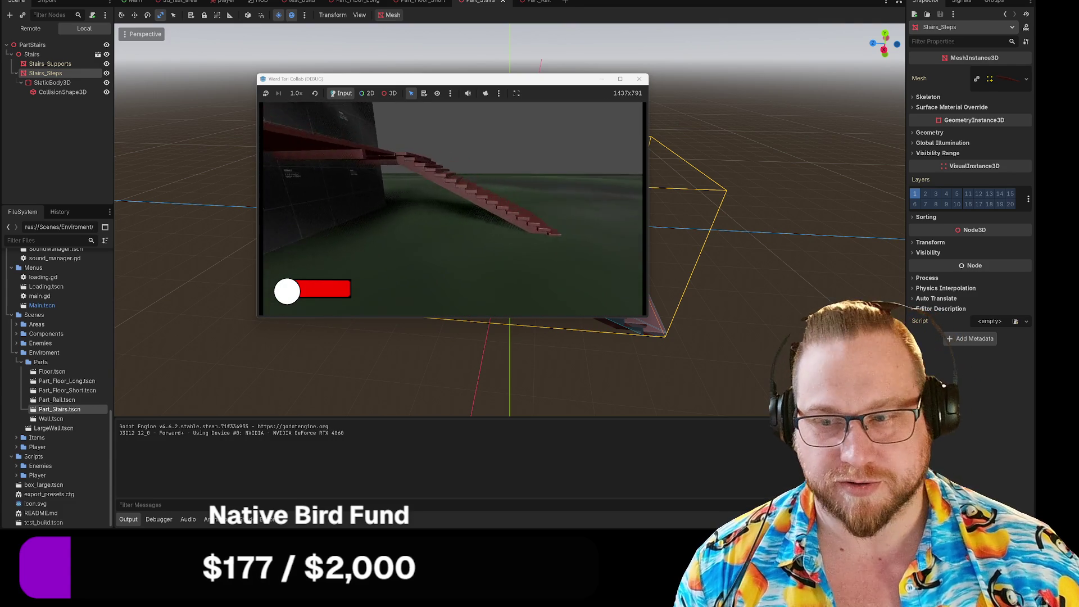
{"action": "key", "text": "w"}
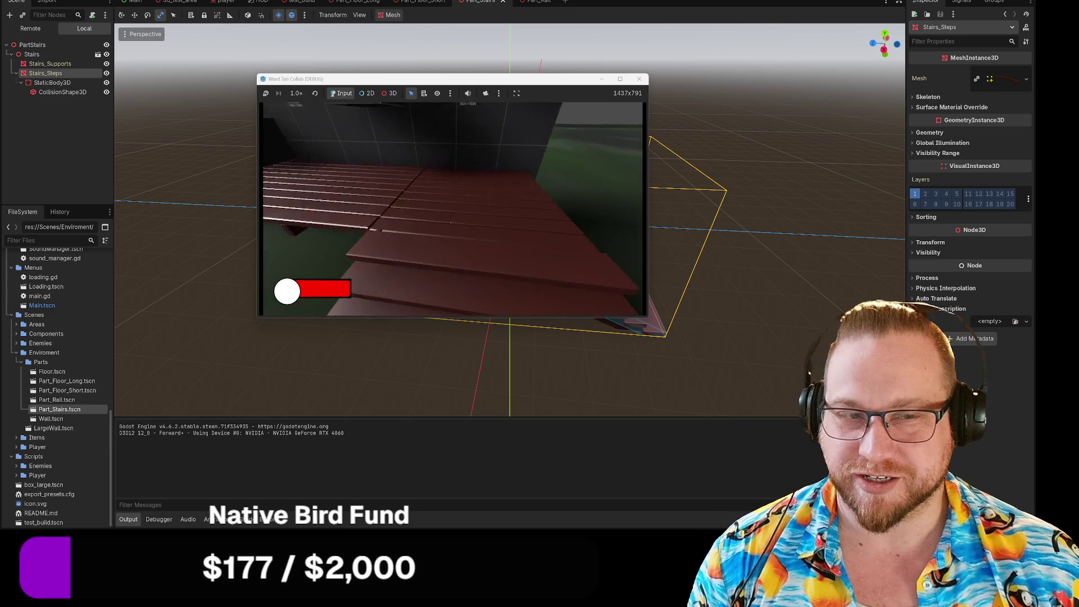
{"action": "key", "text": "w"}
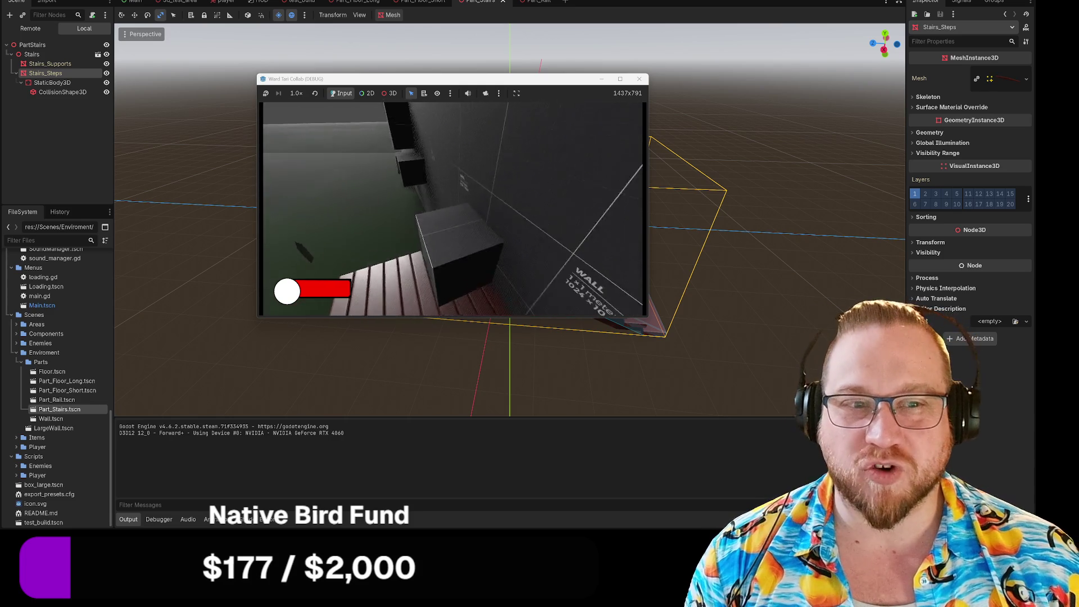
{"action": "key", "text": "w"}
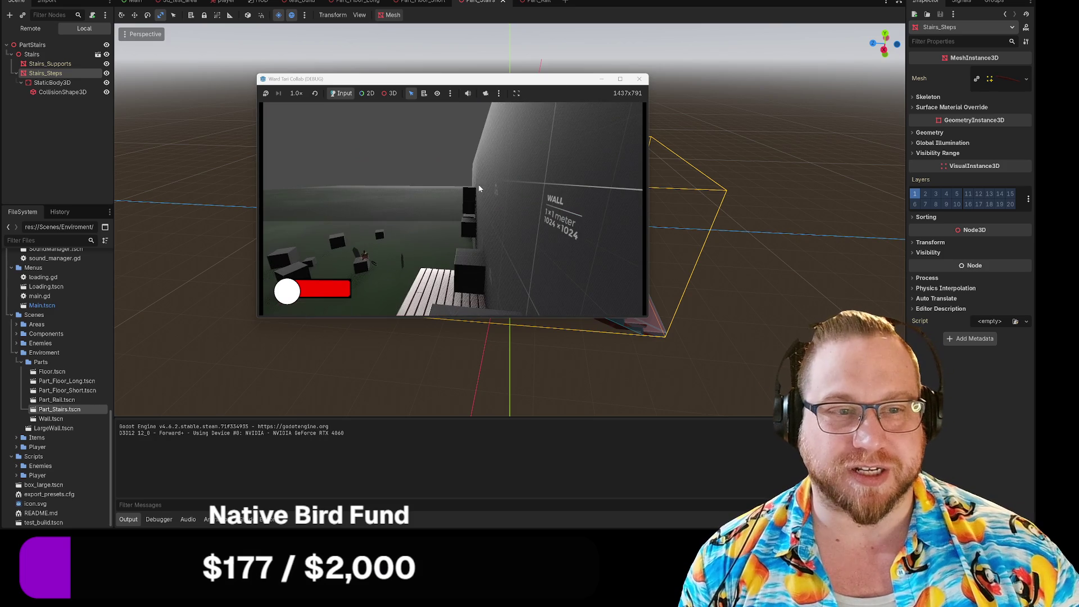
{"action": "left_click", "coordinate": [640, 79]}
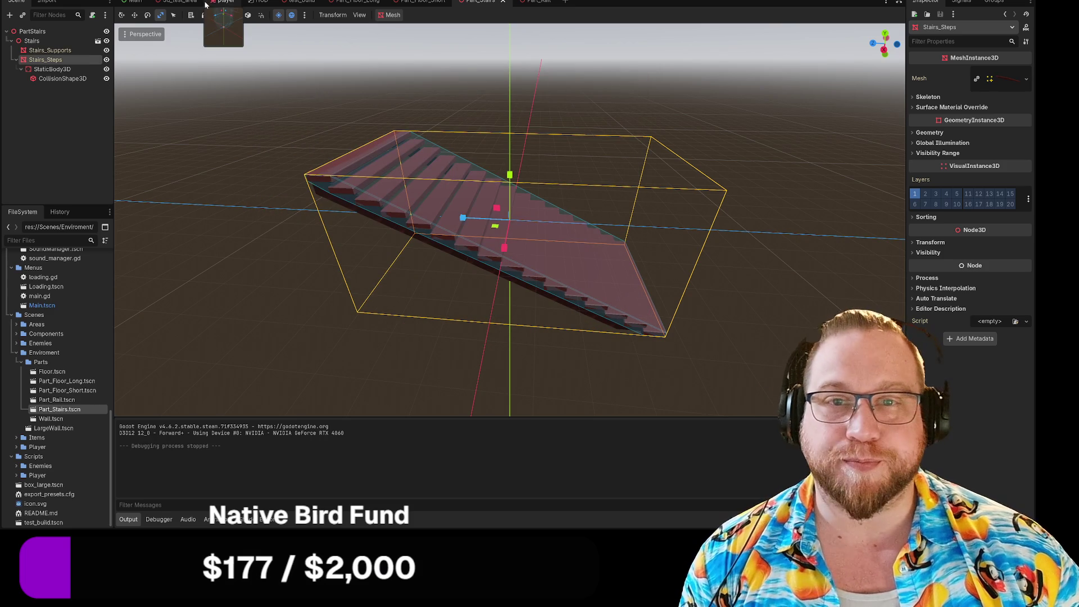
Close the Part_Stairs scene and switch to the 3d_test_area scene
{"action": "left_click", "coordinate": [503, 2]}
{"action": "left_click", "coordinate": [491, 4]}
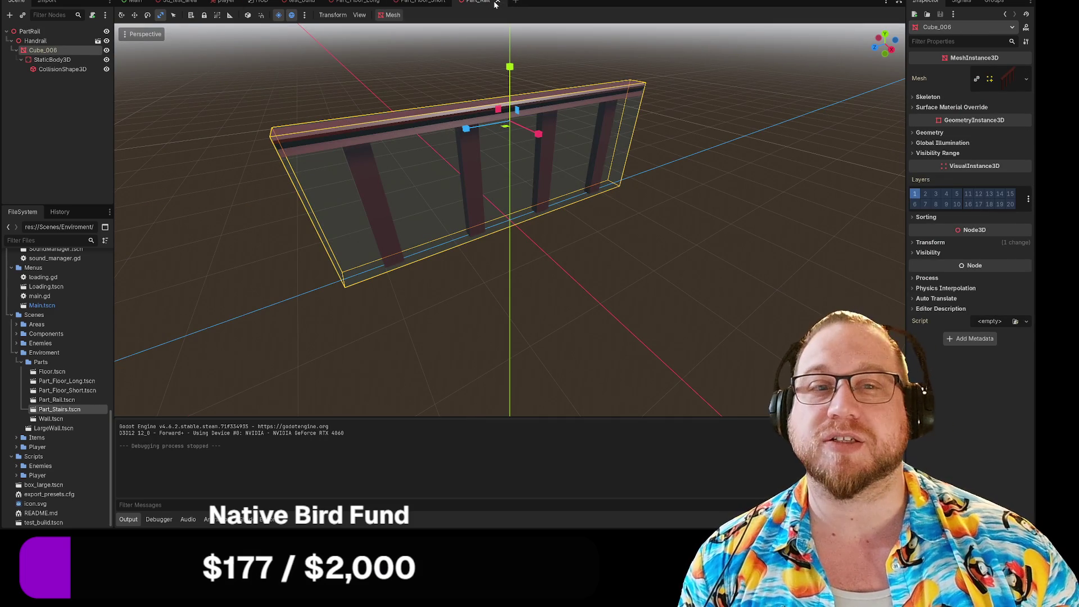
{"action": "left_click", "coordinate": [179, 2]}
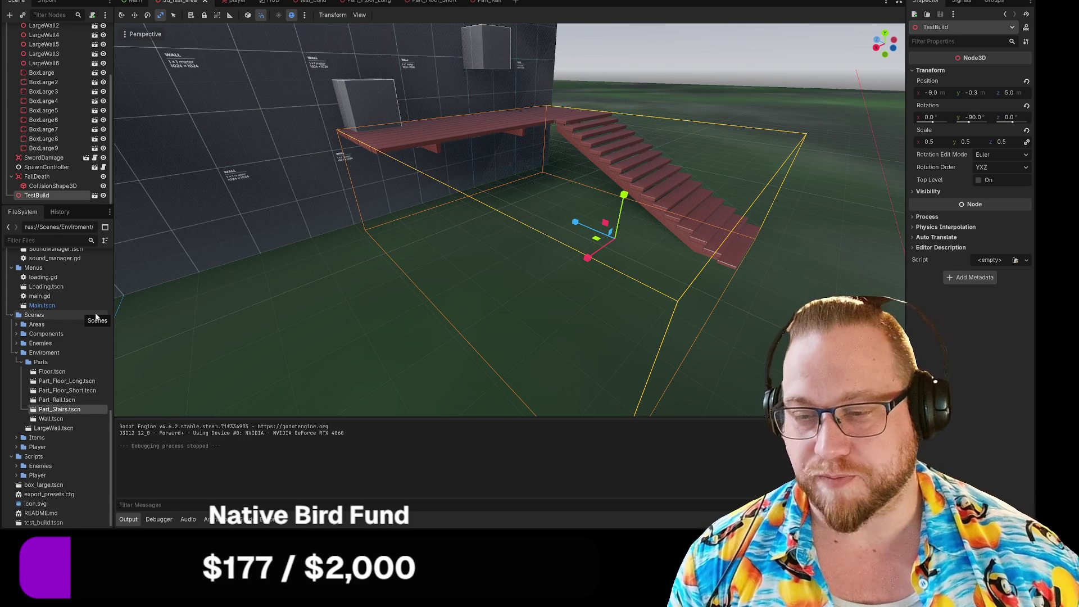
{"action": "scroll", "coordinate": [447, 252], "scroll_direction": "up", "scroll_amount": 3}
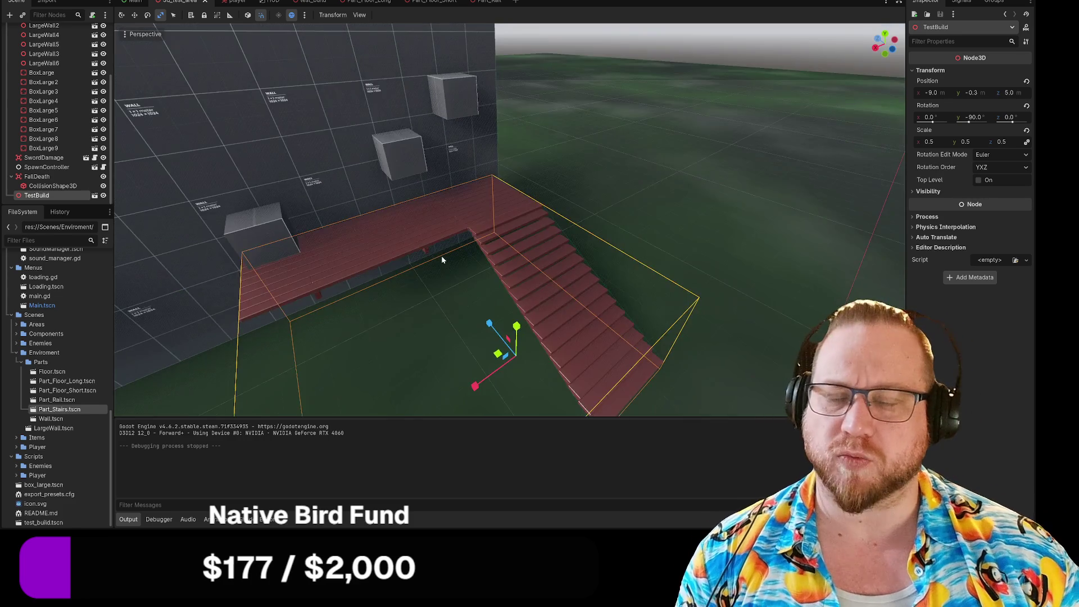
{"action": "scroll", "coordinate": [449, 254], "scroll_direction": "down", "scroll_amount": 2}
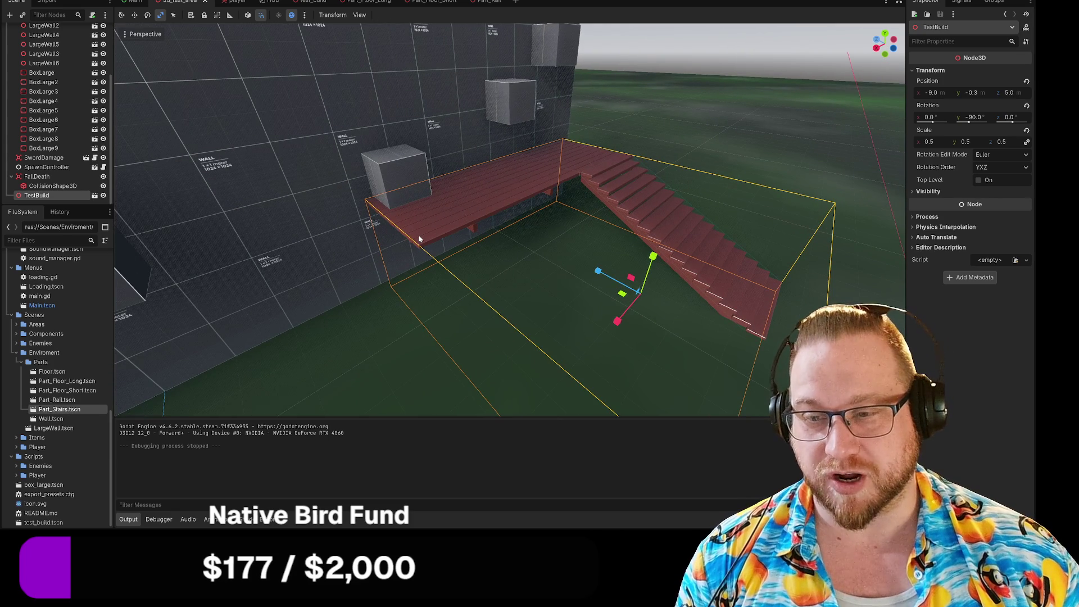
{"action": "scroll", "coordinate": [419, 237], "scroll_direction": "up", "scroll_amount": 3}
{"action": "scroll", "coordinate": [419, 237], "scroll_direction": "down", "scroll_amount": 3}
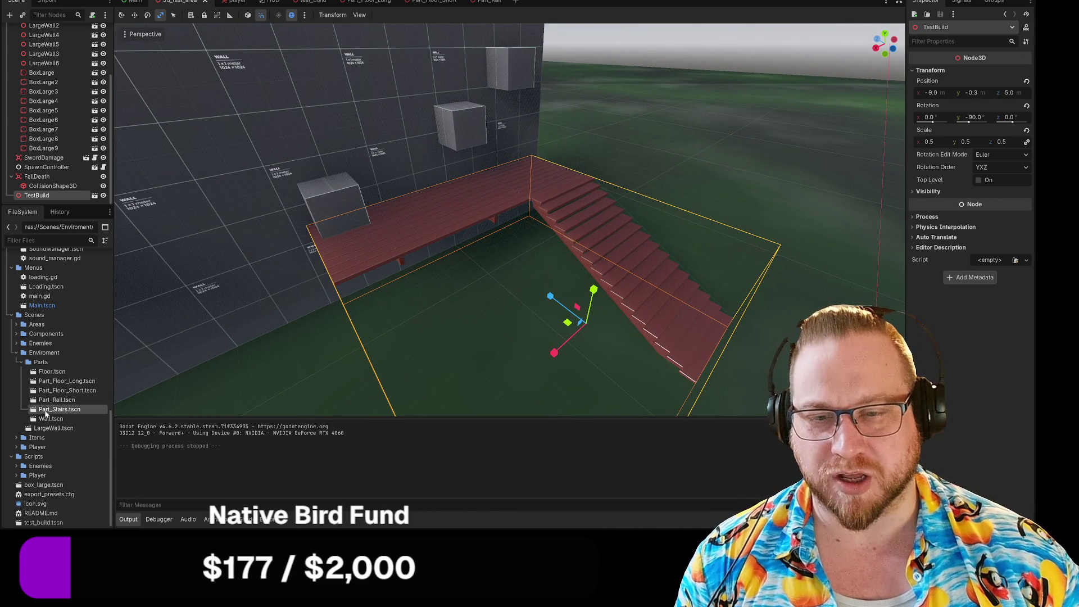
Drop a Part_Rail instance onto the walkway, then delete the PartRail node
{"action": "mouse_move", "coordinate": [56, 400]}
{"action": "left_mouse_down"}
{"action": "mouse_move", "coordinate": [254, 340]}
{"action": "mouse_move", "coordinate": [387, 254]}
{"action": "mouse_move", "coordinate": [462, 225]}
{"action": "left_mouse_up"}
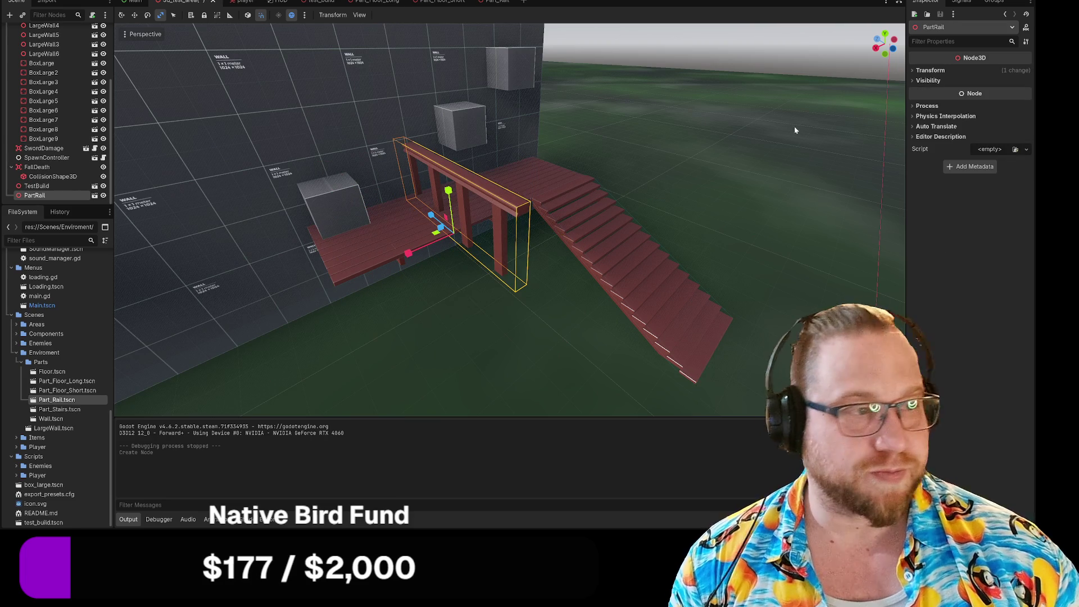
{"action": "key", "text": "Delete"}
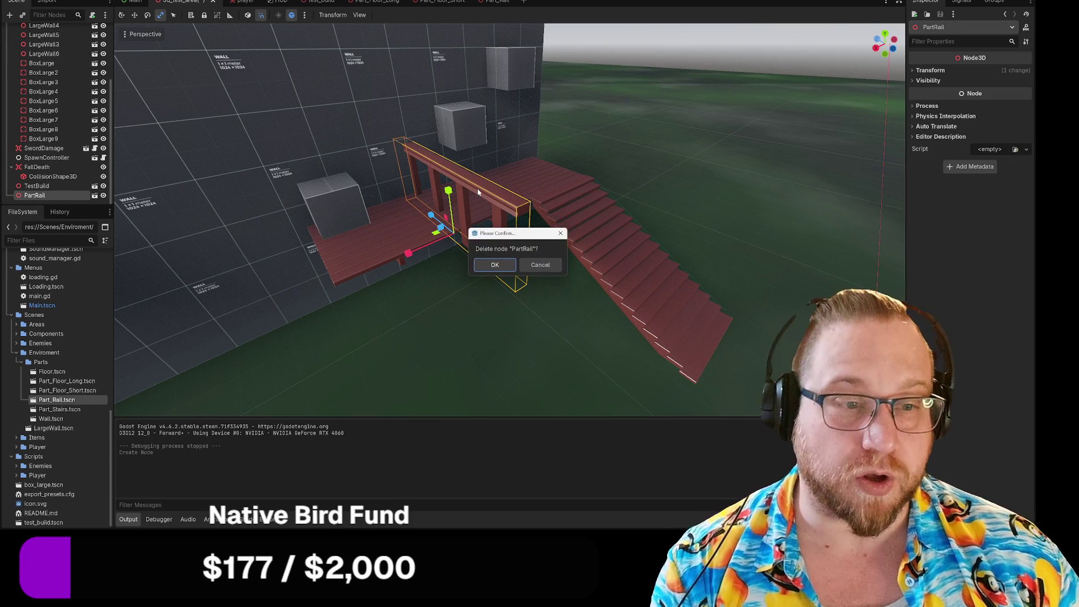
{"action": "left_click", "coordinate": [494, 265]}
In the test_build scene, drop in a Part_Rail and turn it a quarter turn
{"action": "left_click", "coordinate": [315, 4]}
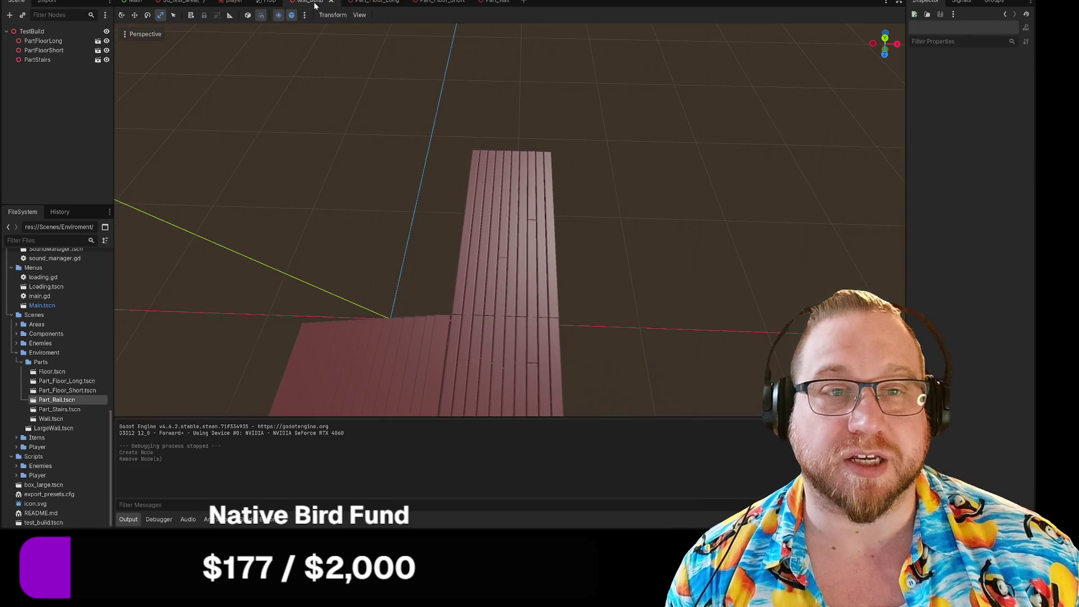
{"action": "scroll", "coordinate": [474, 253], "scroll_direction": "down", "scroll_amount": 2}
{"action": "mouse_move", "coordinate": [504, 283]}
{"action": "left_mouse_down"}
{"action": "mouse_move", "coordinate": [506, 241]}
{"action": "mouse_move", "coordinate": [456, 258]}
{"action": "left_mouse_up"}
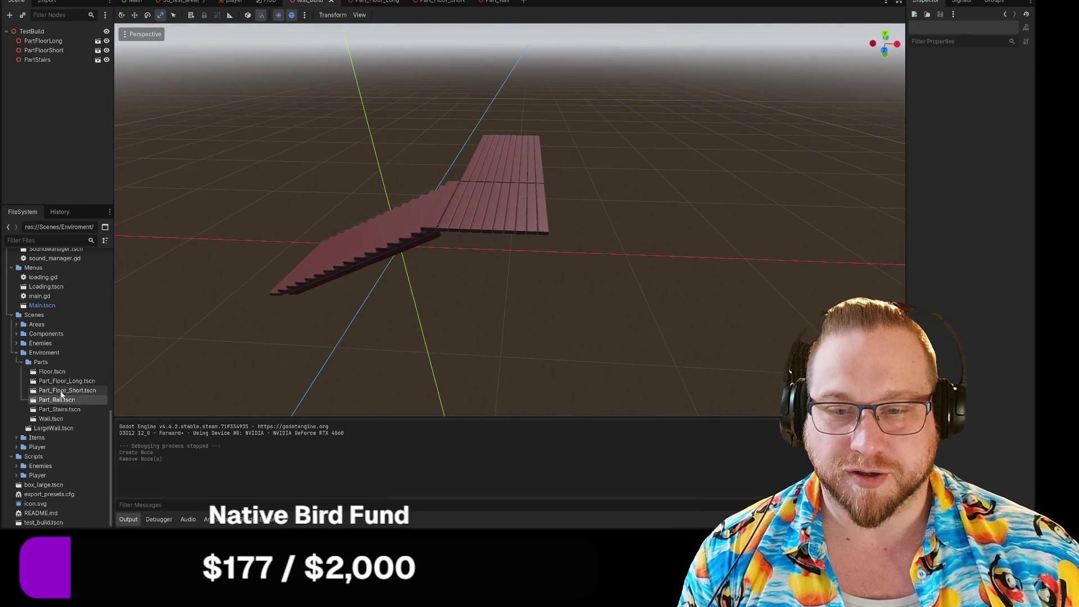
{"action": "mouse_move", "coordinate": [62, 395]}
{"action": "left_mouse_down"}
{"action": "mouse_move", "coordinate": [499, 212]}
{"action": "mouse_move", "coordinate": [489, 217]}
{"action": "mouse_move", "coordinate": [489, 206]}
{"action": "mouse_move", "coordinate": [487, 235]}
{"action": "mouse_move", "coordinate": [467, 240]}
{"action": "mouse_move", "coordinate": [495, 236]}
{"action": "mouse_move", "coordinate": [500, 247]}
{"action": "mouse_move", "coordinate": [499, 237]}
{"action": "left_mouse_up"}
{"action": "key", "text": "e"}
{"action": "key", "text": "w"}
{"action": "key", "text": "e"}
{"action": "key", "text": "w"}
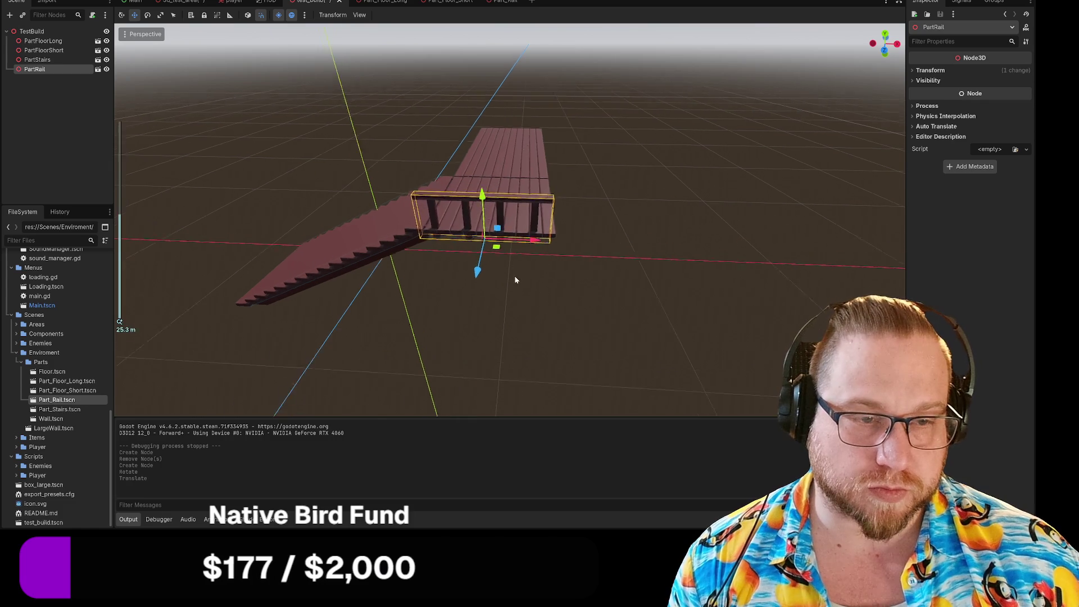
Raise, shift and lower the first rail so it sits on the walkway floor
{"action": "scroll", "coordinate": [514, 276], "scroll_direction": "up", "scroll_amount": 6}
{"action": "scroll", "coordinate": [514, 279], "scroll_direction": "down", "scroll_amount": 5}
{"action": "left_click_drag", "start_coordinate": [454, 166], "coordinate": [451, 142]}
{"action": "left_click_drag", "start_coordinate": [445, 213], "coordinate": [442, 214]}
{"action": "left_click", "coordinate": [639, 301]}
{"action": "left_click_drag", "start_coordinate": [639, 301], "coordinate": [618, 282]}
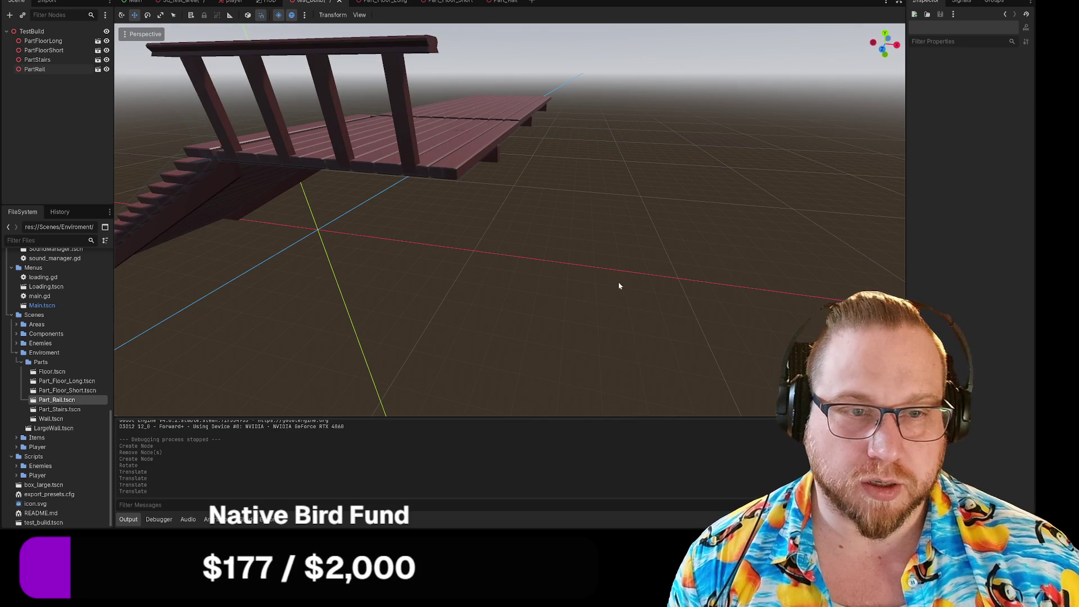
{"action": "left_click", "coordinate": [364, 93]}
{"action": "left_click_drag", "start_coordinate": [301, 109], "coordinate": [301, 117]}
{"action": "left_click", "coordinate": [576, 246]}
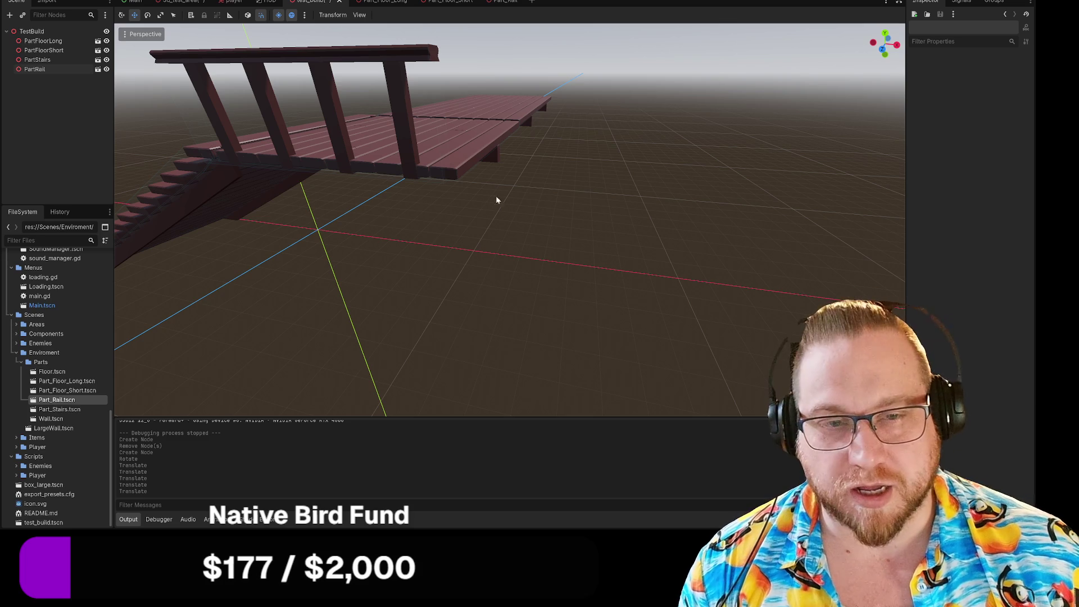
Add a second Part_Rail and move it to the walkway's other side at floor height
{"action": "mouse_move", "coordinate": [56, 400]}
{"action": "left_mouse_down"}
{"action": "mouse_move", "coordinate": [382, 260]}
{"action": "mouse_move", "coordinate": [452, 136]}
{"action": "mouse_move", "coordinate": [474, 149]}
{"action": "mouse_move", "coordinate": [487, 193]}
{"action": "mouse_move", "coordinate": [464, 200]}
{"action": "left_mouse_up"}
{"action": "left_click_drag", "start_coordinate": [287, 239], "coordinate": [323, 221]}
{"action": "left_click_drag", "start_coordinate": [327, 155], "coordinate": [324, 141]}
{"action": "left_click", "coordinate": [226, 298]}
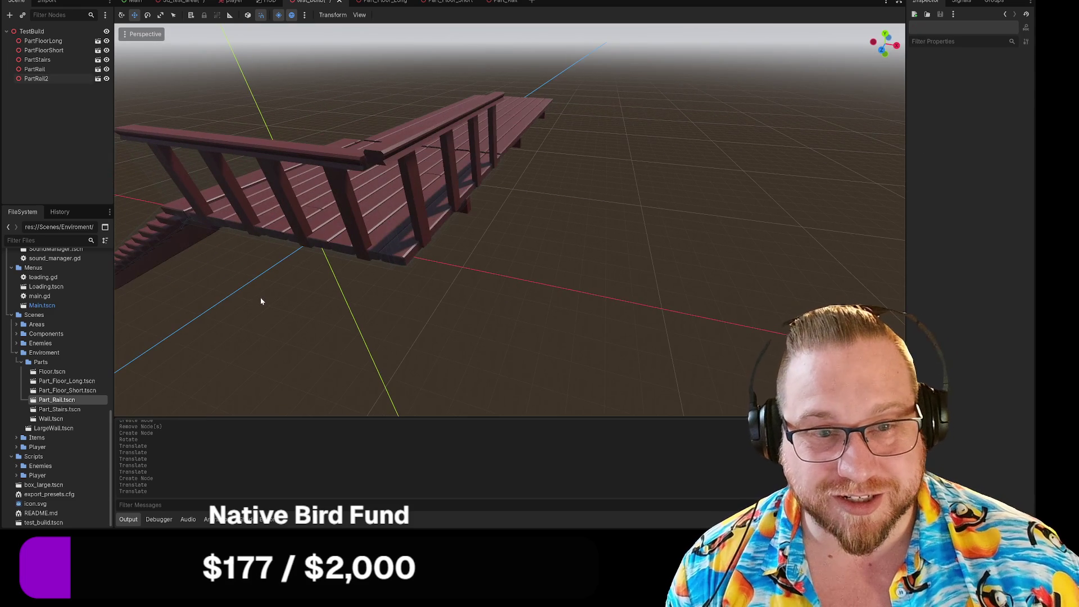
{"action": "left_click", "coordinate": [453, 151]}
{"action": "left_click_drag", "start_coordinate": [462, 153], "coordinate": [462, 160]}
Nudge both rails sideways onto the floor's long edges and check their fit
{"action": "left_click_drag", "start_coordinate": [468, 212], "coordinate": [467, 262]}
{"action": "left_click", "coordinate": [392, 217]}
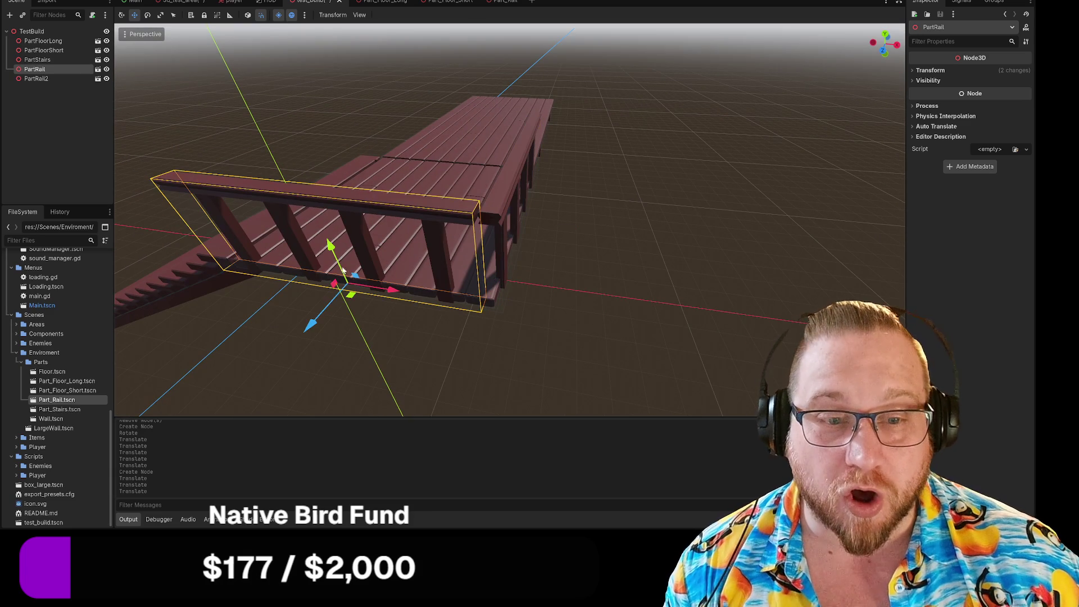
{"action": "left_click_drag", "start_coordinate": [391, 293], "coordinate": [401, 292]}
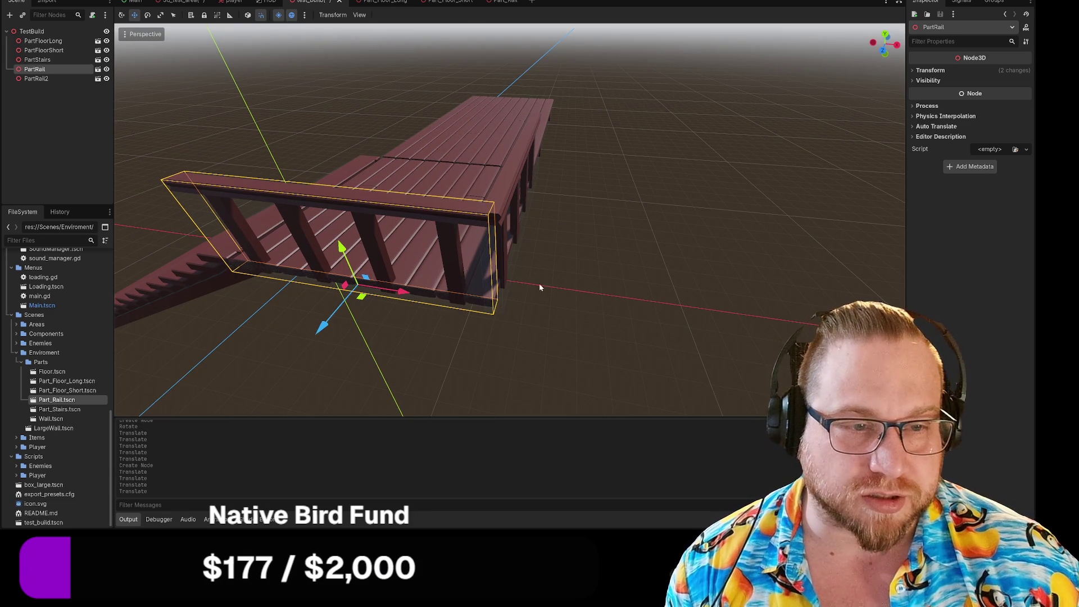
{"action": "left_click", "coordinate": [569, 288]}
{"action": "left_click_drag", "start_coordinate": [570, 289], "coordinate": [555, 289]}
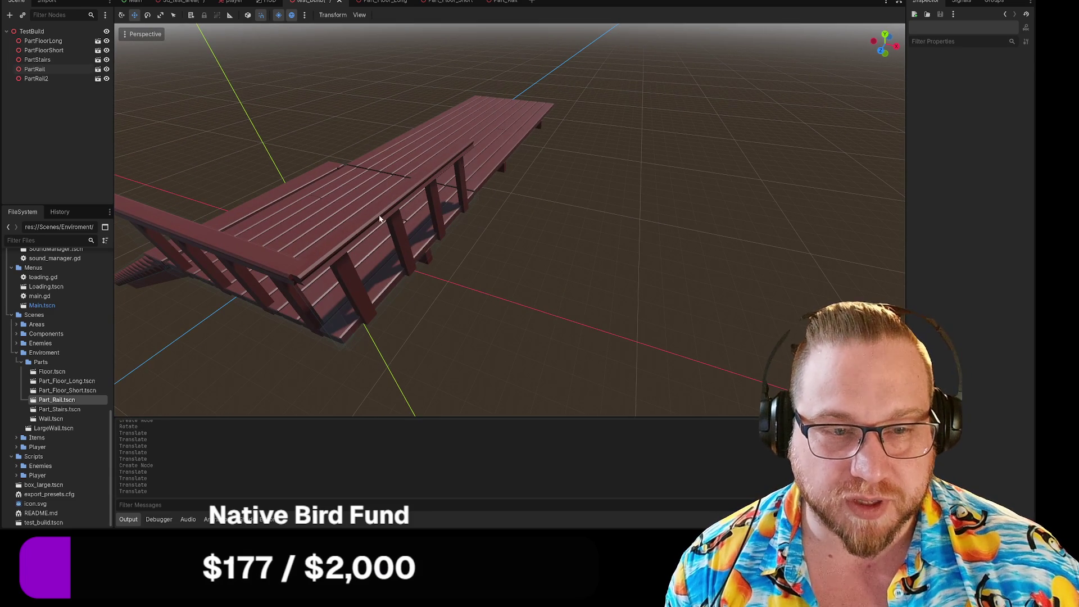
{"action": "left_click", "coordinate": [412, 251]}
{"action": "left_click_drag", "start_coordinate": [396, 290], "coordinate": [405, 287]}
{"action": "left_click", "coordinate": [492, 320]}
{"action": "left_click_drag", "start_coordinate": [492, 320], "coordinate": [500, 325]}
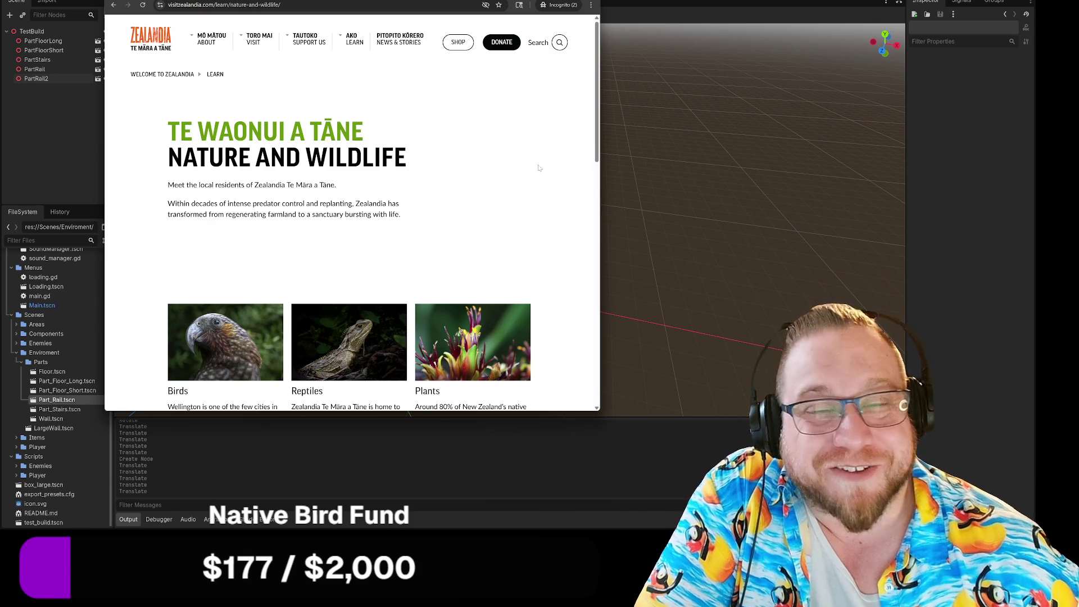
Open Zealandia's Plants page and scroll through the native plants list
{"action": "scroll", "coordinate": [541, 169], "scroll_direction": "down", "scroll_amount": 3}
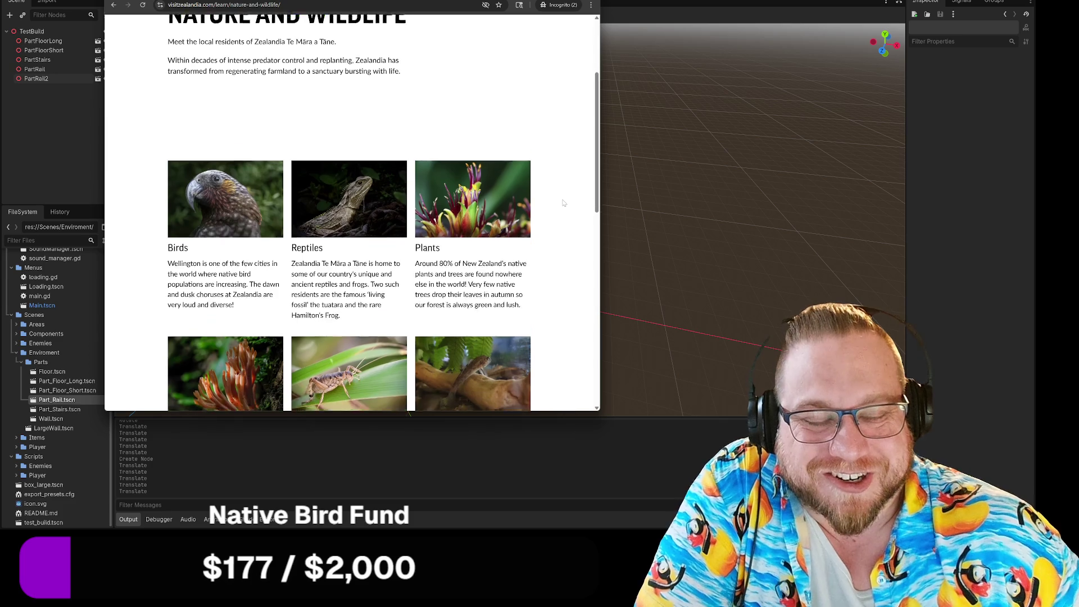
{"action": "left_click", "coordinate": [460, 184]}
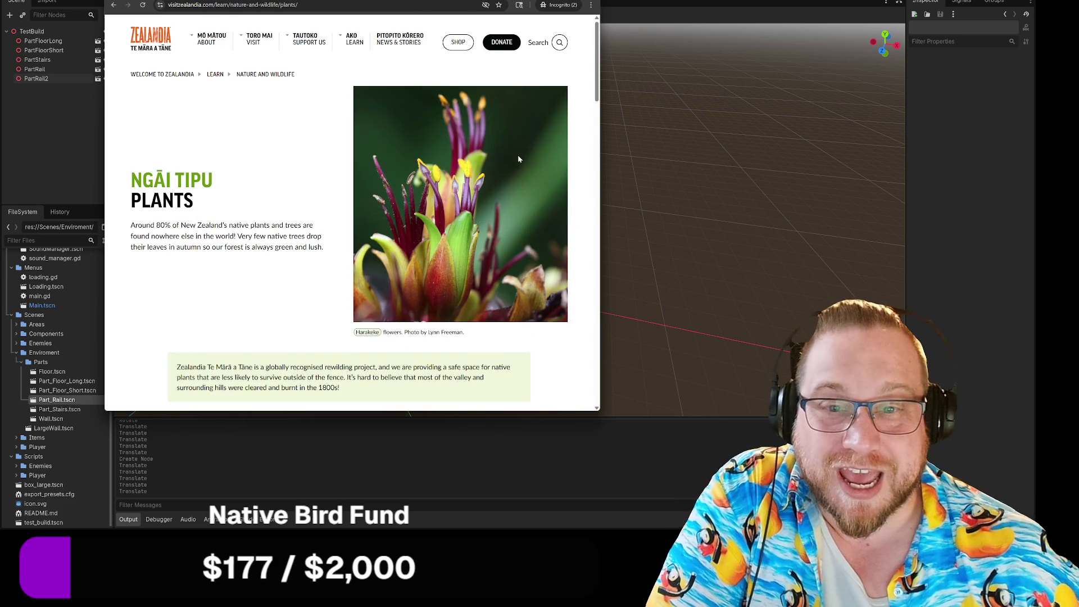
{"action": "scroll", "coordinate": [518, 159], "scroll_direction": "down", "scroll_amount": 6}
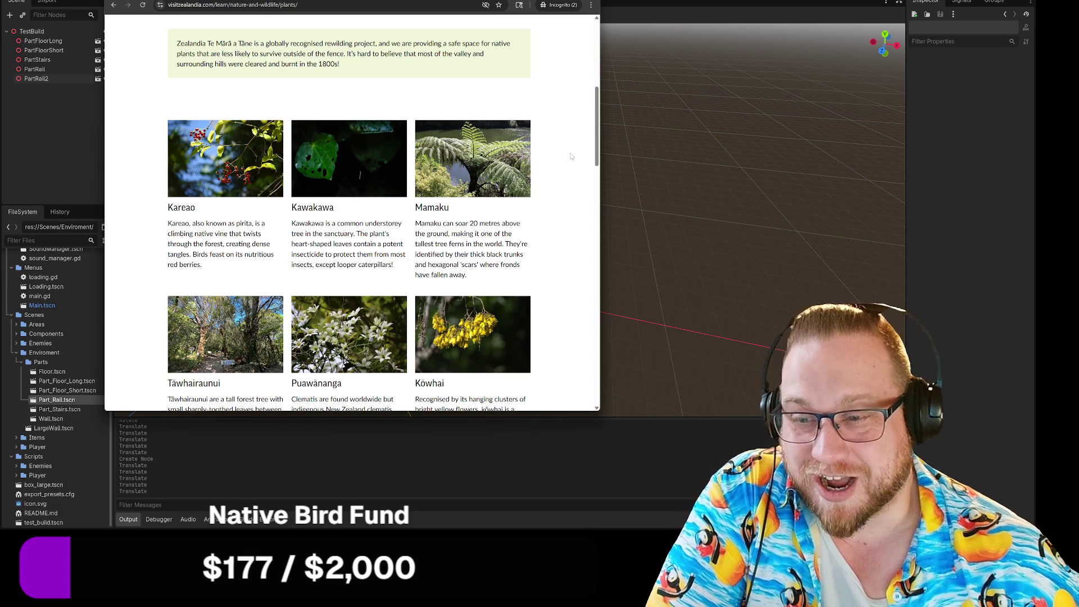
{"action": "scroll", "coordinate": [571, 156], "scroll_direction": "down", "scroll_amount": 4}
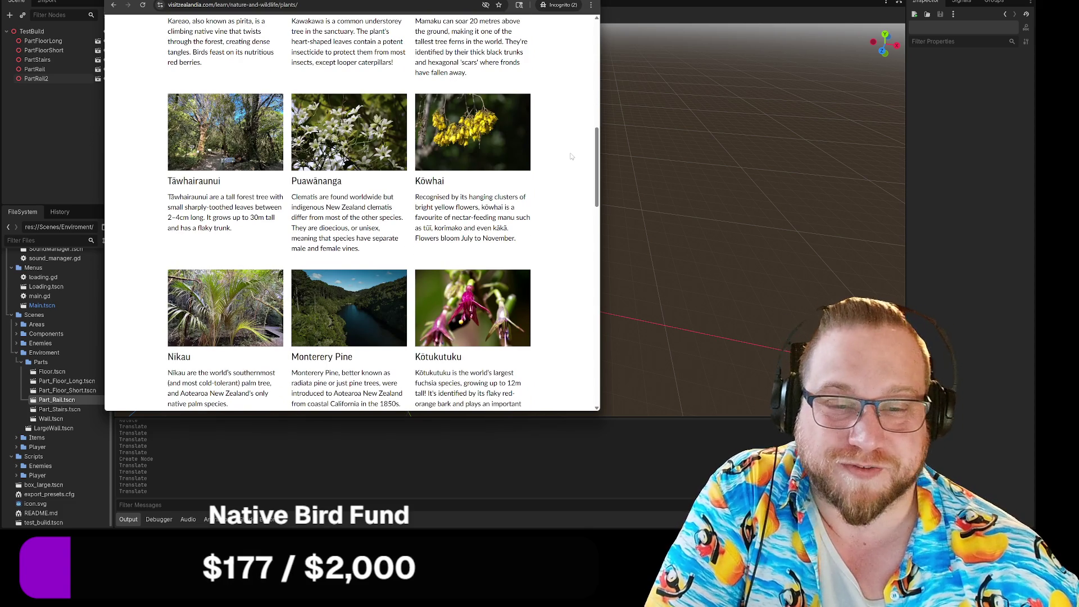
{"action": "scroll", "coordinate": [571, 152], "scroll_direction": "down", "scroll_amount": 7}
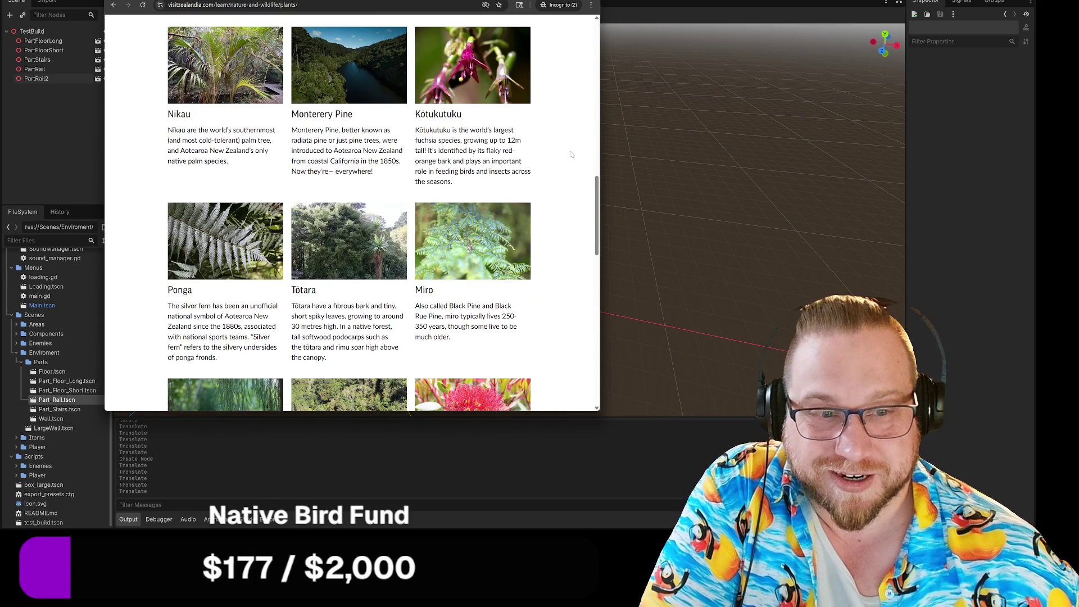
{"action": "scroll", "coordinate": [571, 147], "scroll_direction": "down", "scroll_amount": 5}
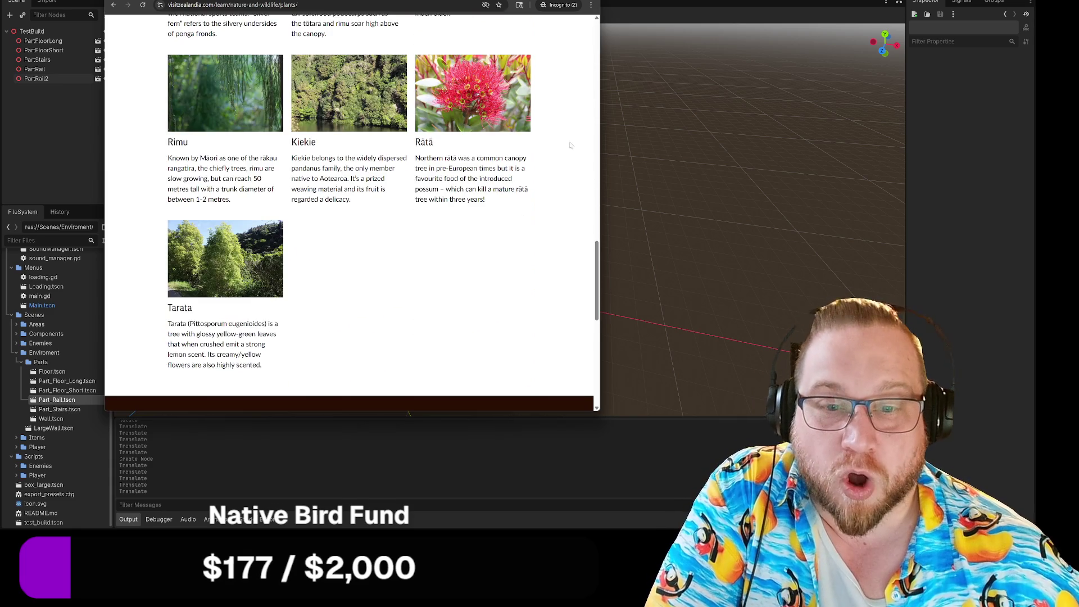
{"action": "scroll", "coordinate": [571, 145], "scroll_direction": "up", "scroll_amount": 1}
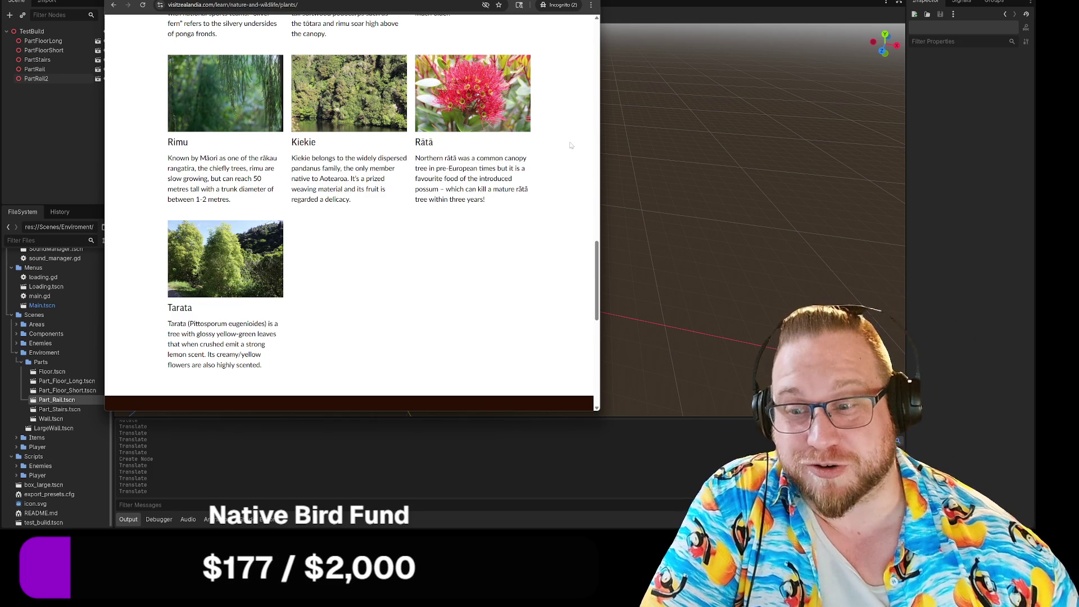
{"action": "scroll", "coordinate": [475, 220], "scroll_direction": "up", "scroll_amount": 5}
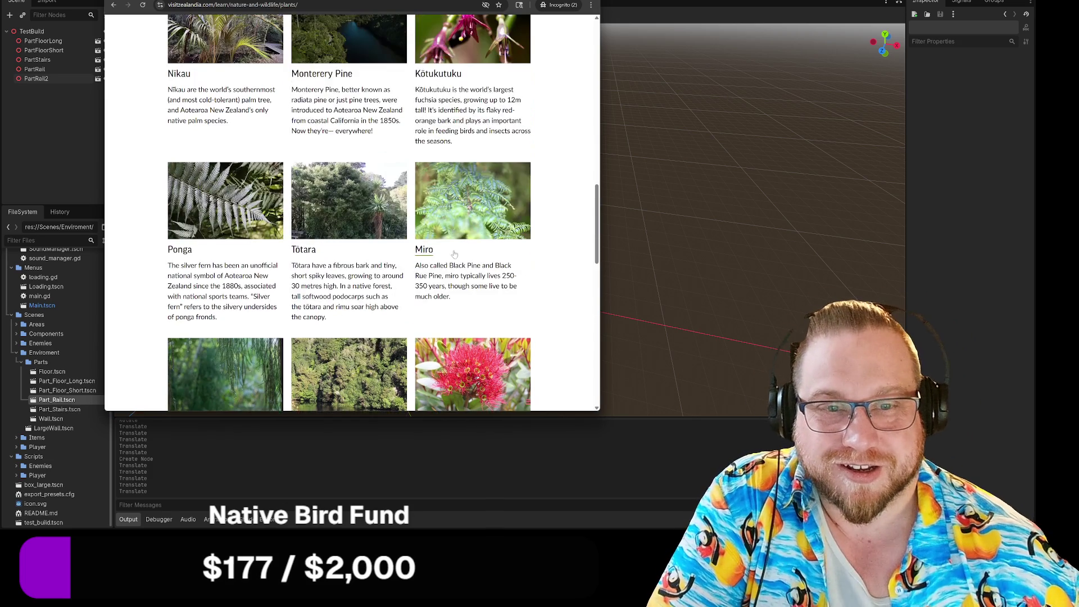
{"action": "scroll", "coordinate": [554, 314], "scroll_direction": "up", "scroll_amount": 2}
{"action": "scroll", "coordinate": [556, 298], "scroll_direction": "up", "scroll_amount": 8}
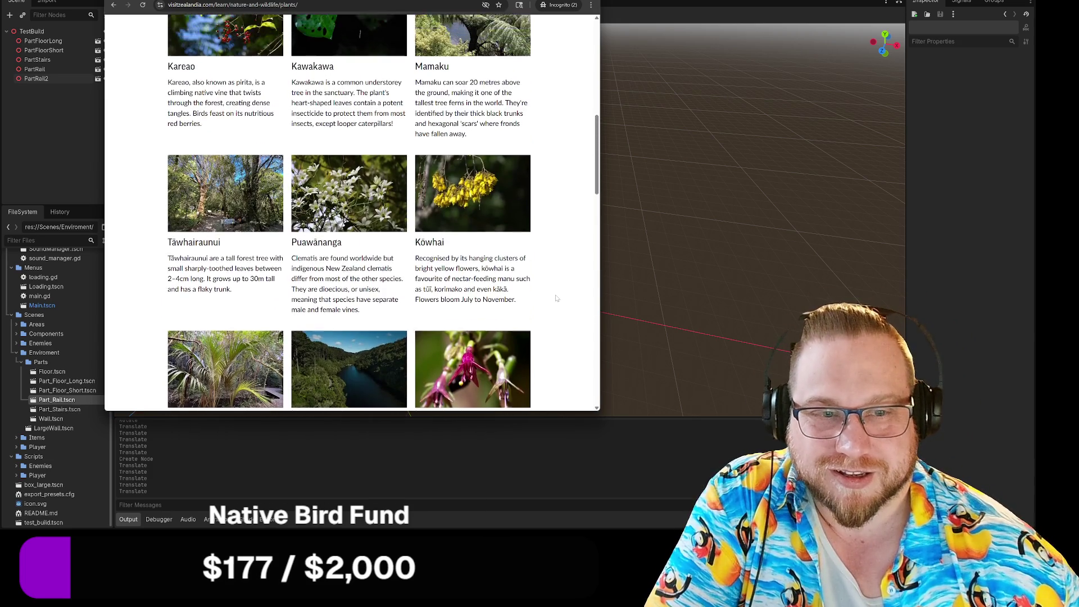
{"action": "scroll", "coordinate": [556, 297], "scroll_direction": "up", "scroll_amount": 4}
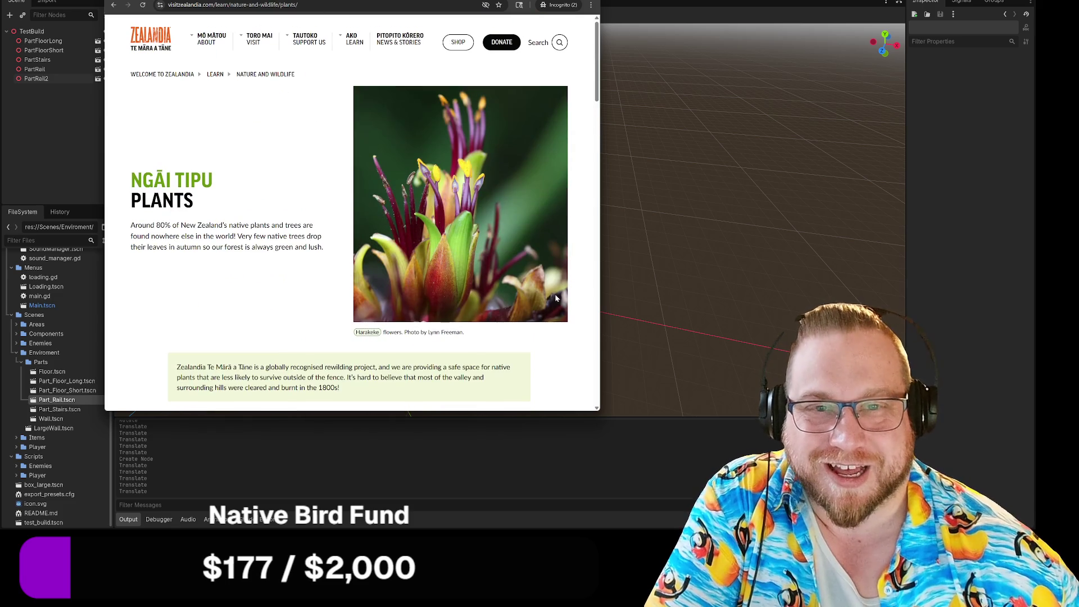
{"action": "left_click", "coordinate": [248, 6]}
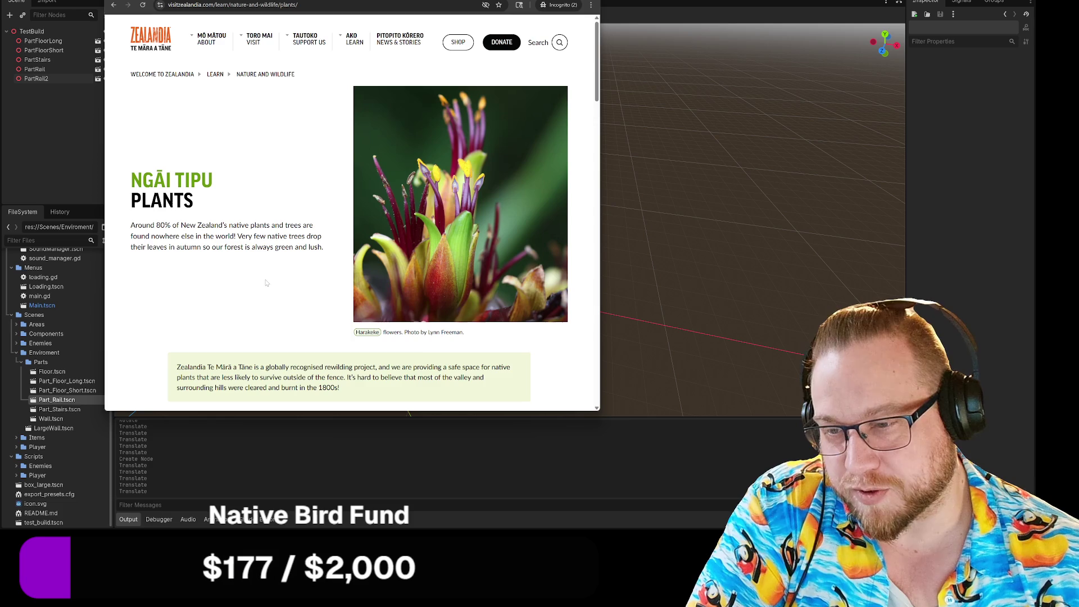
{"action": "scroll", "coordinate": [287, 273], "scroll_direction": "down", "scroll_amount": 10}
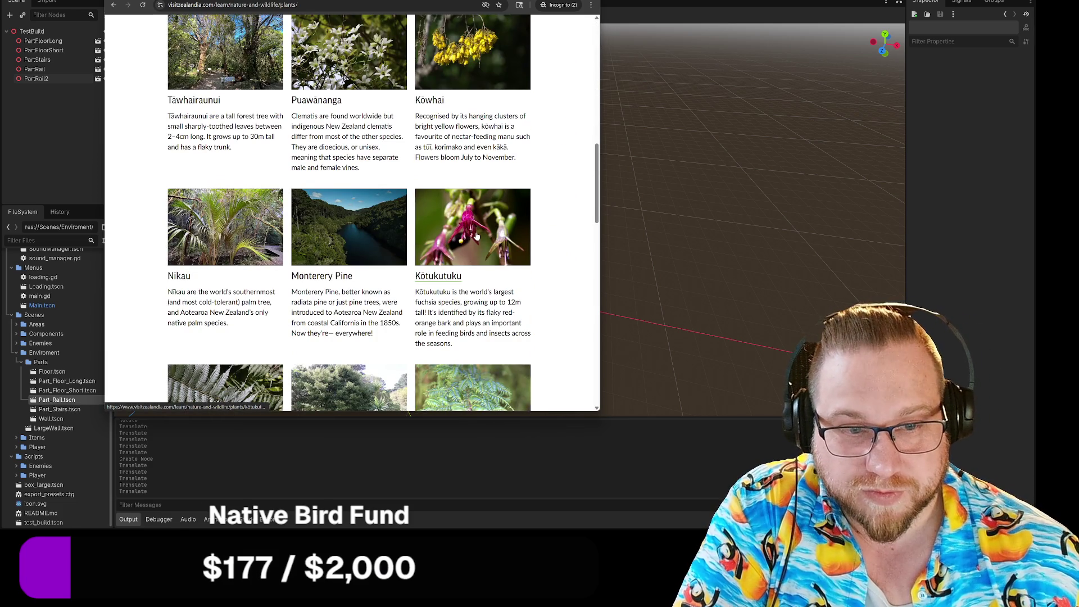
Open the Kōtukutuku plant page and scroll down to its photo gallery
{"action": "left_click", "coordinate": [484, 234]}
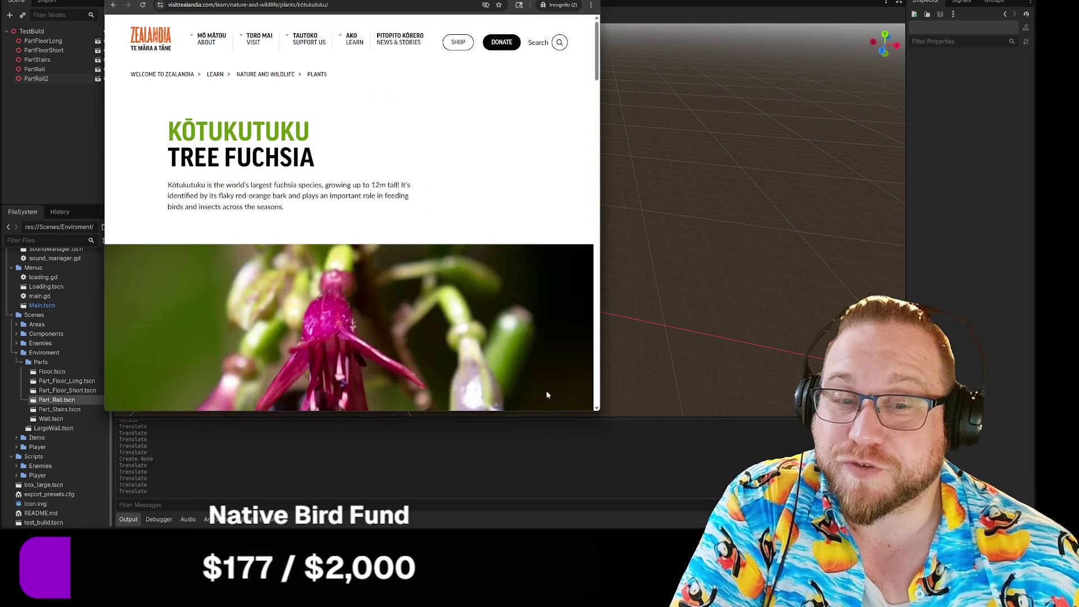
{"action": "scroll", "coordinate": [547, 394], "scroll_direction": "down", "scroll_amount": 3}
{"action": "scroll", "coordinate": [534, 341], "scroll_direction": "down", "scroll_amount": 6}
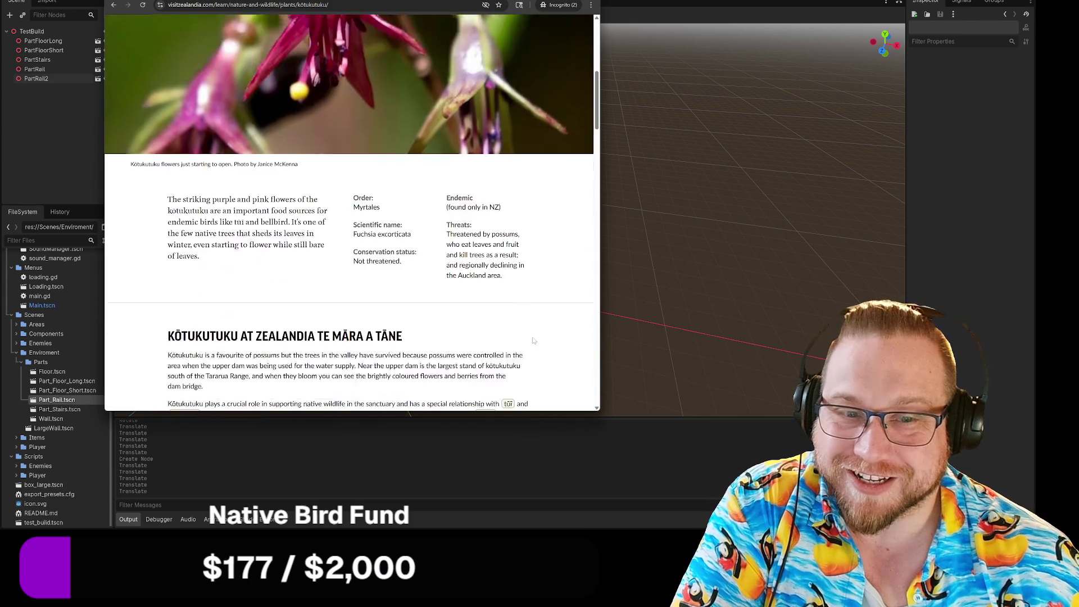
{"action": "scroll", "coordinate": [543, 328], "scroll_direction": "down", "scroll_amount": 10}
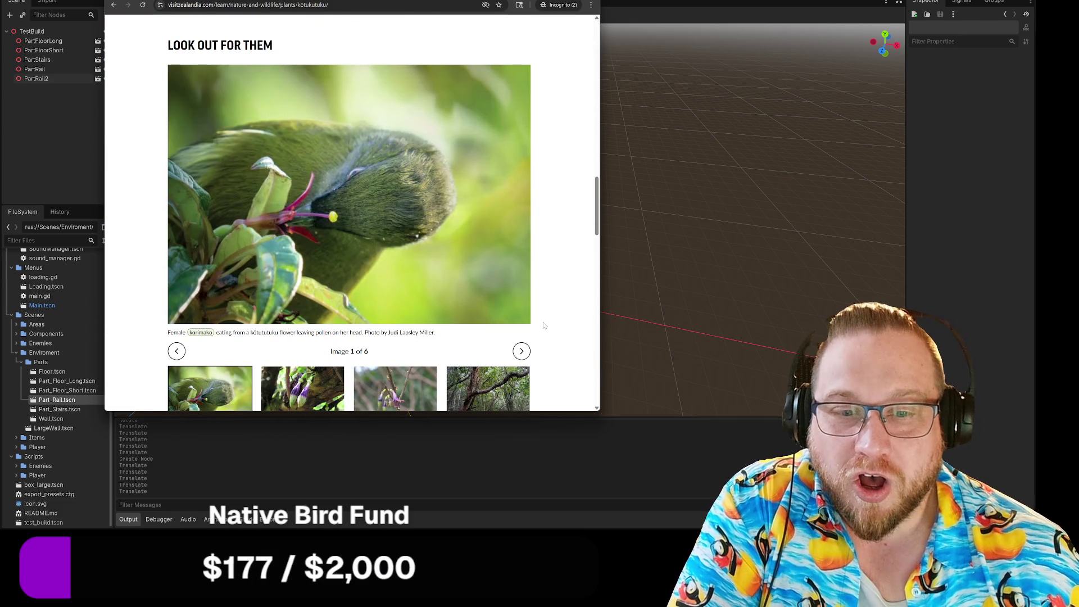
{"action": "scroll", "coordinate": [544, 326], "scroll_direction": "down", "scroll_amount": 1}
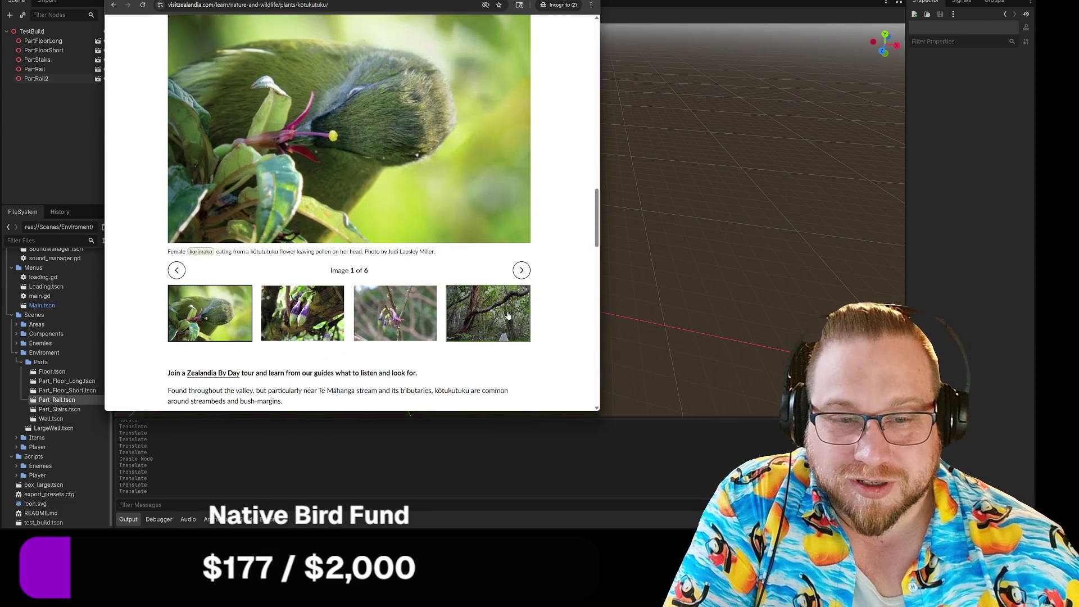
Step through all six kōtukutuku photos, go back to the plants page, and leave Chrome
{"action": "left_click", "coordinate": [521, 270]}
{"action": "scroll", "coordinate": [534, 278], "scroll_direction": "up", "scroll_amount": 1}
{"action": "scroll", "coordinate": [534, 277], "scroll_direction": "down", "scroll_amount": 1}
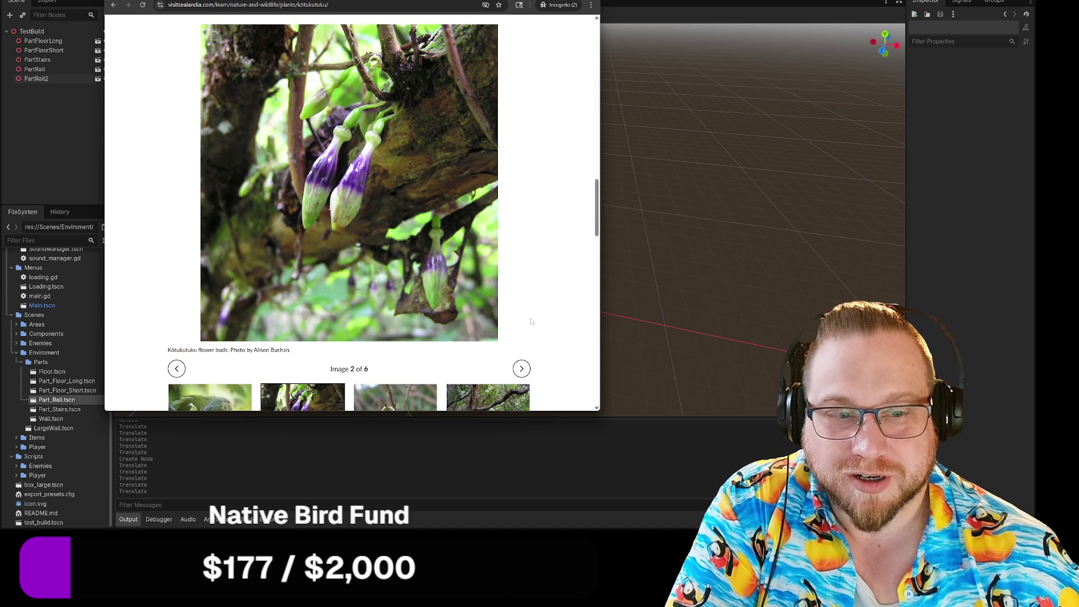
{"action": "left_click", "coordinate": [523, 370]}
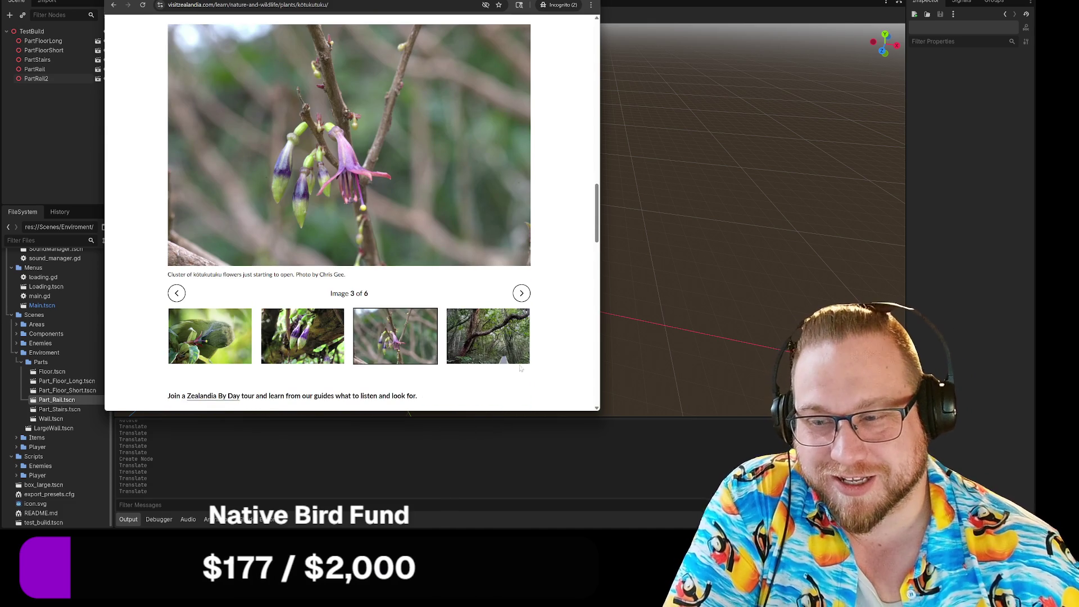
{"action": "left_click", "coordinate": [527, 296]}
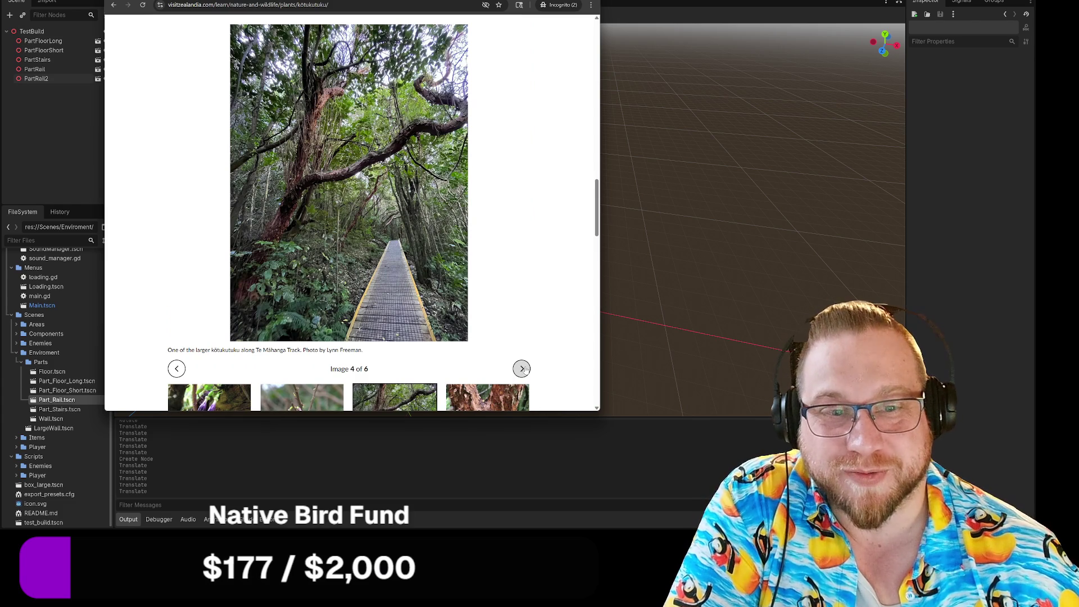
{"action": "left_click", "coordinate": [522, 369]}
{"action": "left_click", "coordinate": [522, 369]}
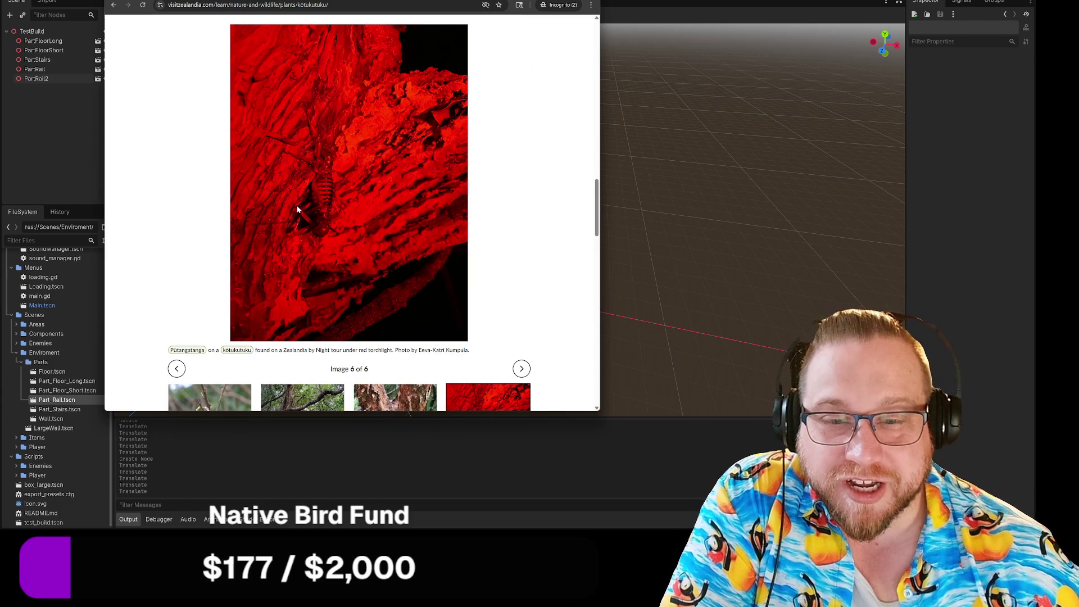
{"action": "left_click", "coordinate": [522, 370]}
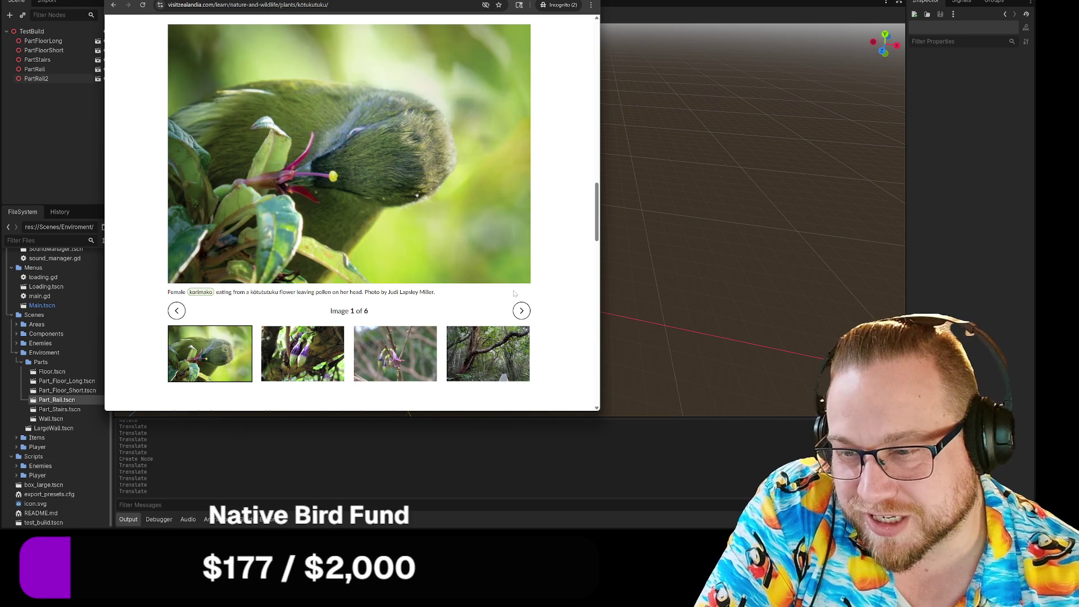
{"action": "left_click", "coordinate": [111, 4]}
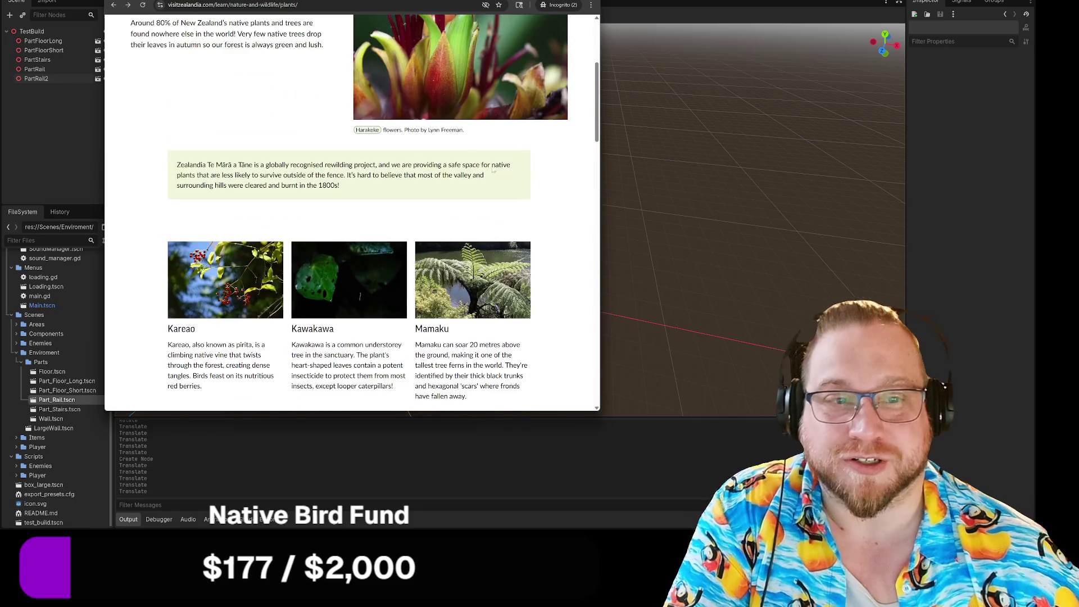
{"action": "key", "text": "alt+Tab"}
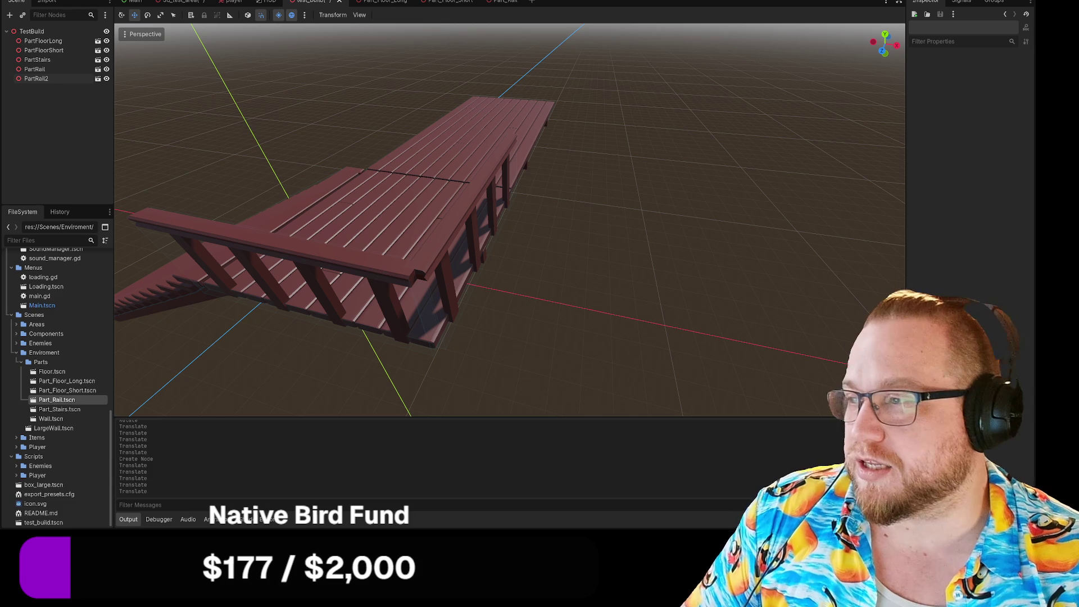
Preview pohutukawa photos and view the beach tree image full size in a new tab
{"action": "mouse_move", "coordinate": [0, 38]}
{"action": "left_mouse_down"}
{"action": "mouse_move", "coordinate": [365, 31]}
{"action": "mouse_move", "coordinate": [347, 6]}
{"action": "left_mouse_up"}
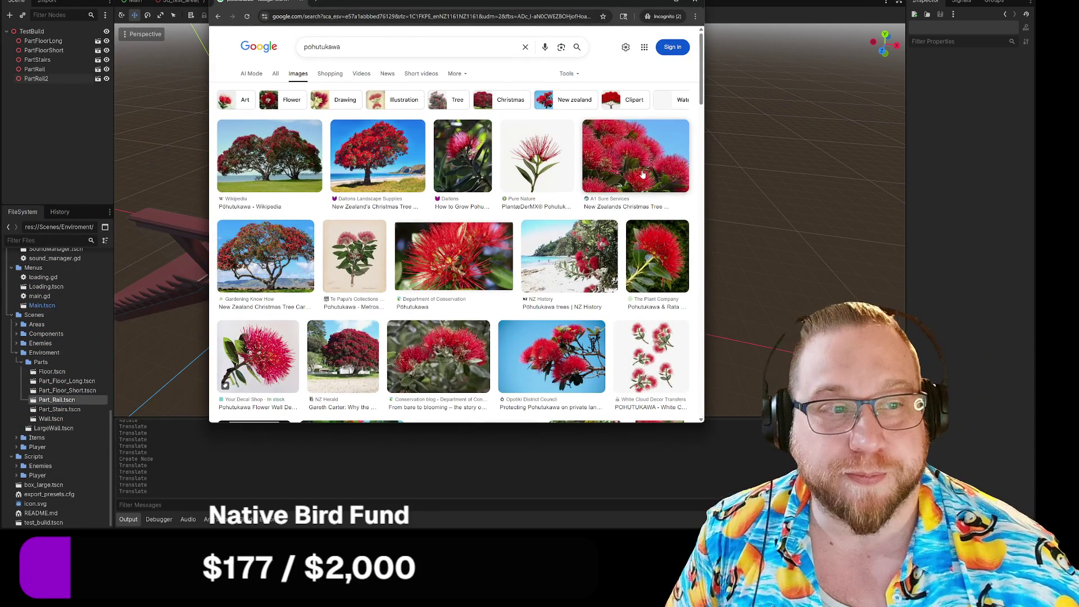
{"action": "left_click", "coordinate": [452, 248]}
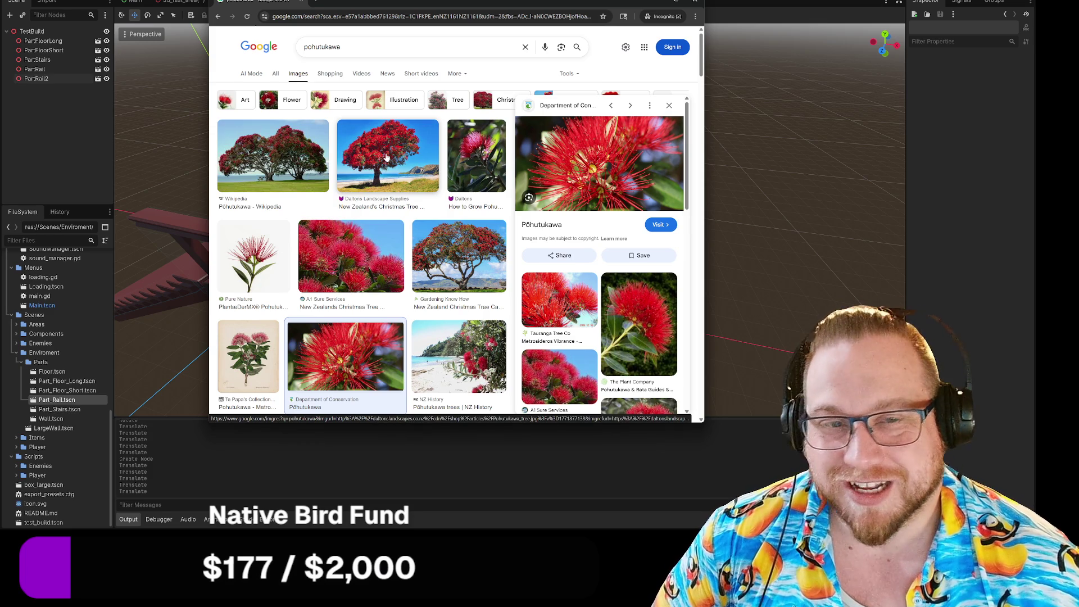
{"action": "left_click", "coordinate": [387, 158]}
{"action": "right_click", "coordinate": [604, 175]}
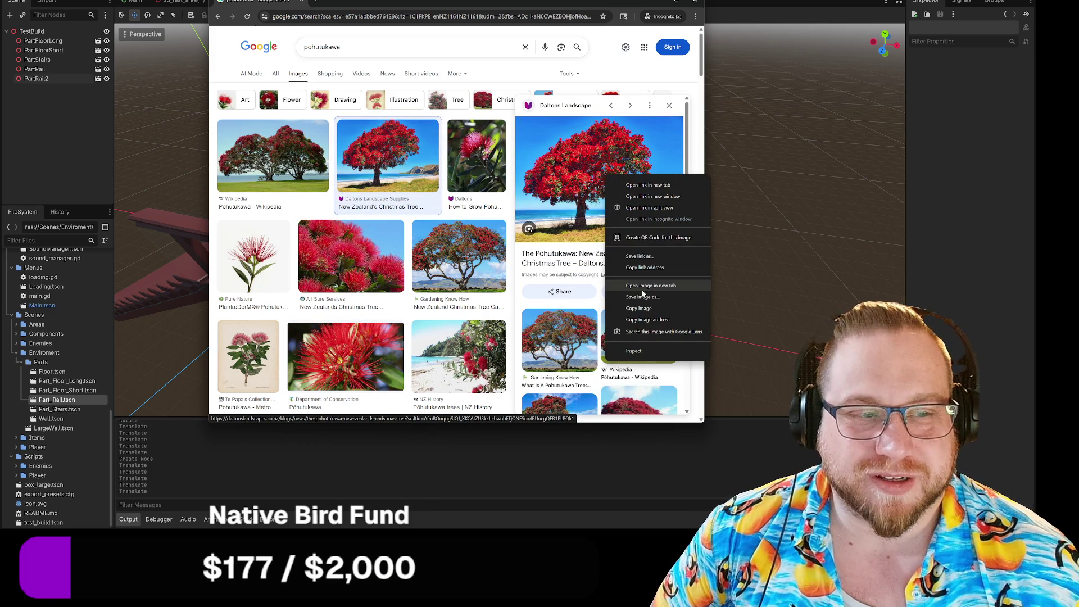
{"action": "left_click", "coordinate": [645, 288]}
{"action": "left_click", "coordinate": [350, 5]}
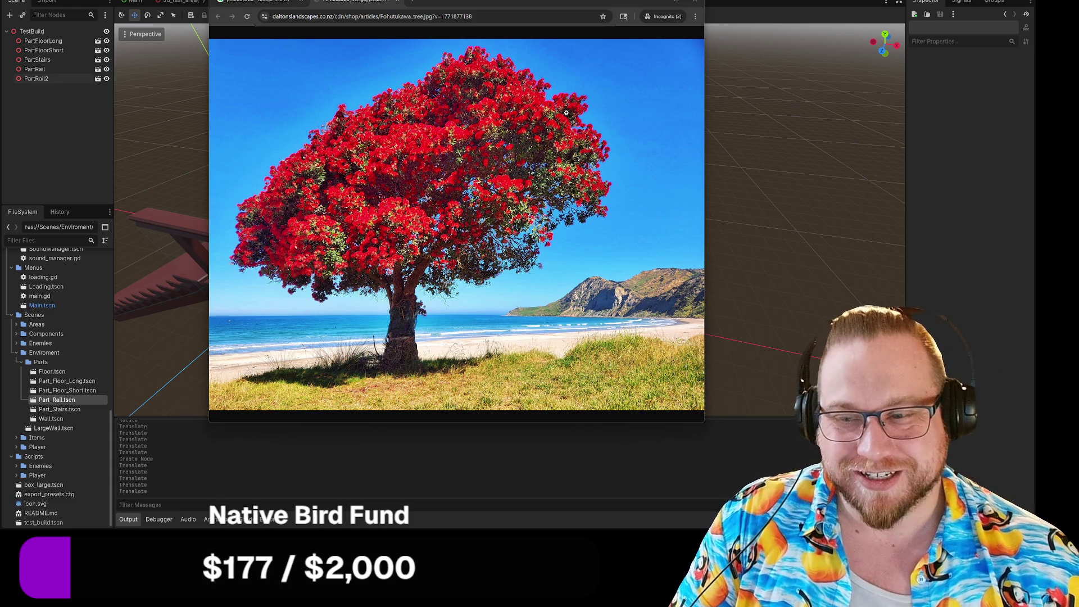
{"action": "left_click", "coordinate": [394, 2]}
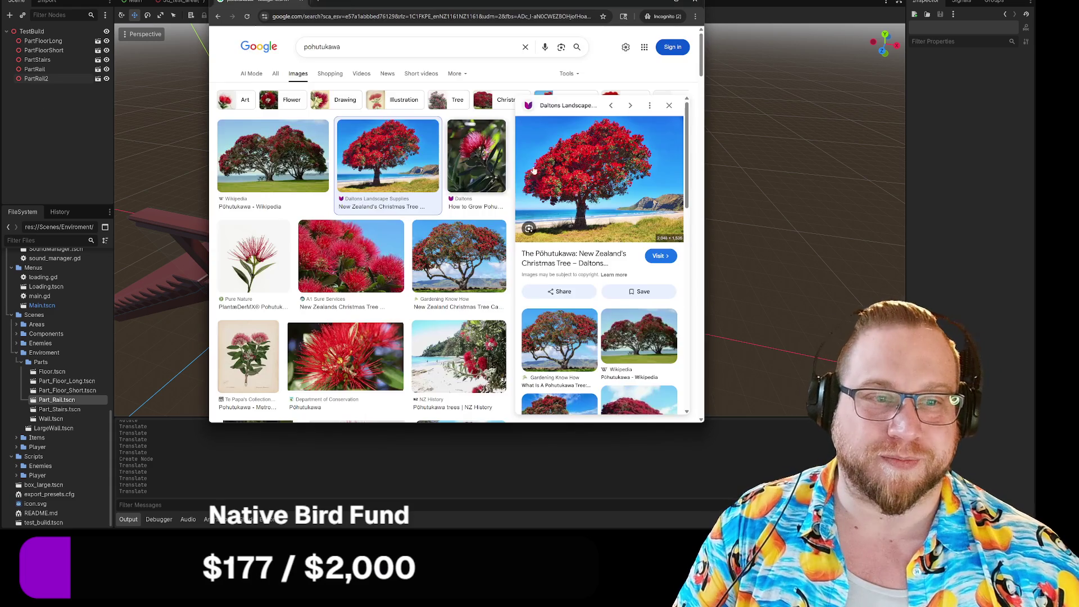
Preview the Gardening Know How pohutukawa photo, then close the browser
{"action": "scroll", "coordinate": [632, 225], "scroll_direction": "down", "scroll_amount": 5}
{"action": "scroll", "coordinate": [633, 225], "scroll_direction": "up", "scroll_amount": 4}
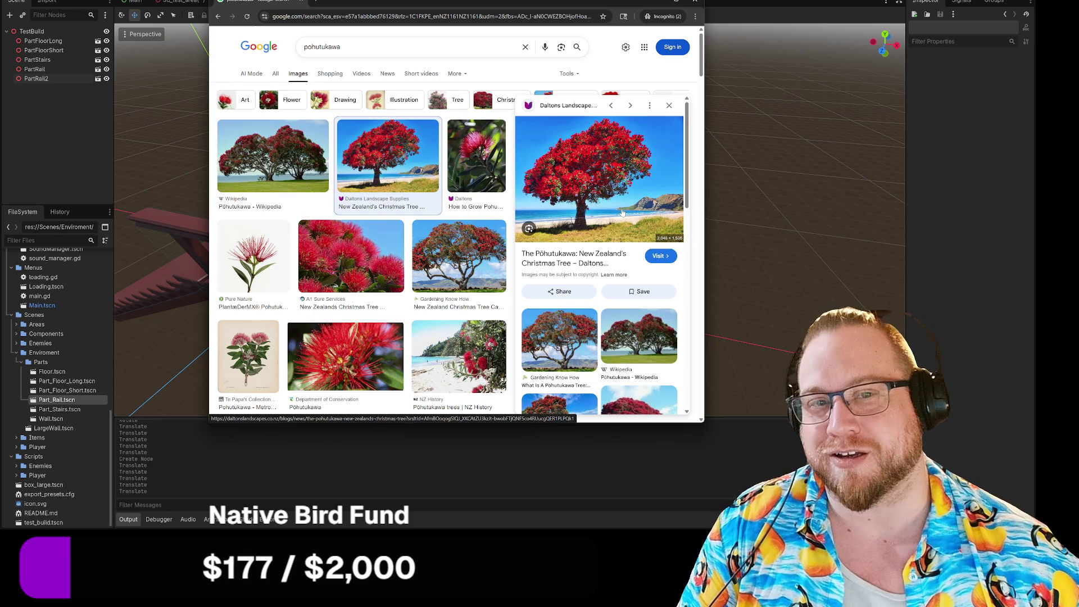
{"action": "left_click", "coordinate": [459, 256]}
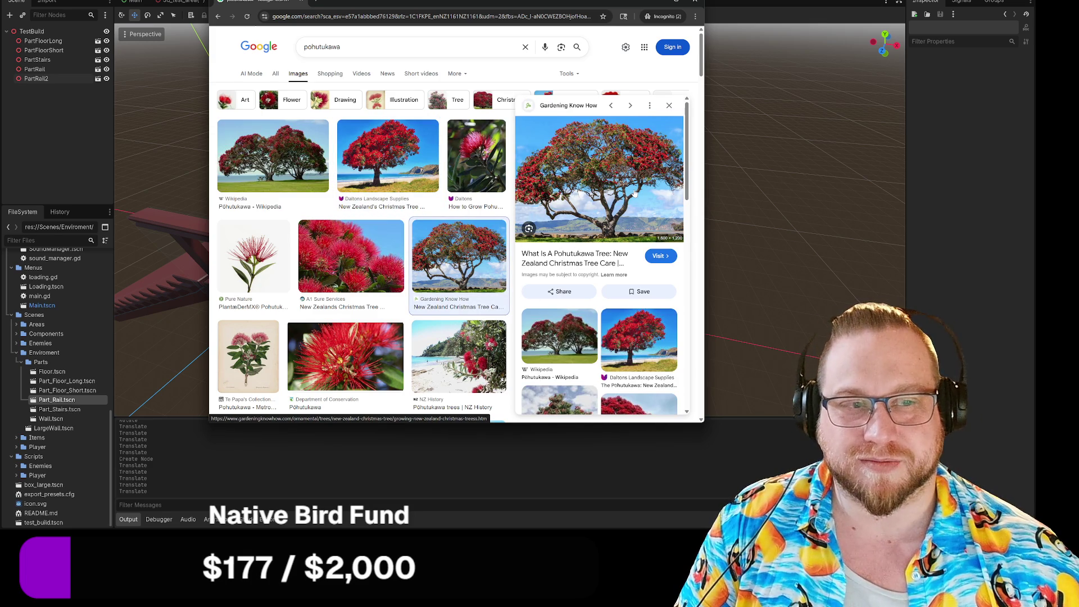
{"action": "scroll", "coordinate": [634, 194], "scroll_direction": "down", "scroll_amount": 4}
{"action": "scroll", "coordinate": [635, 194], "scroll_direction": "down", "scroll_amount": 5}
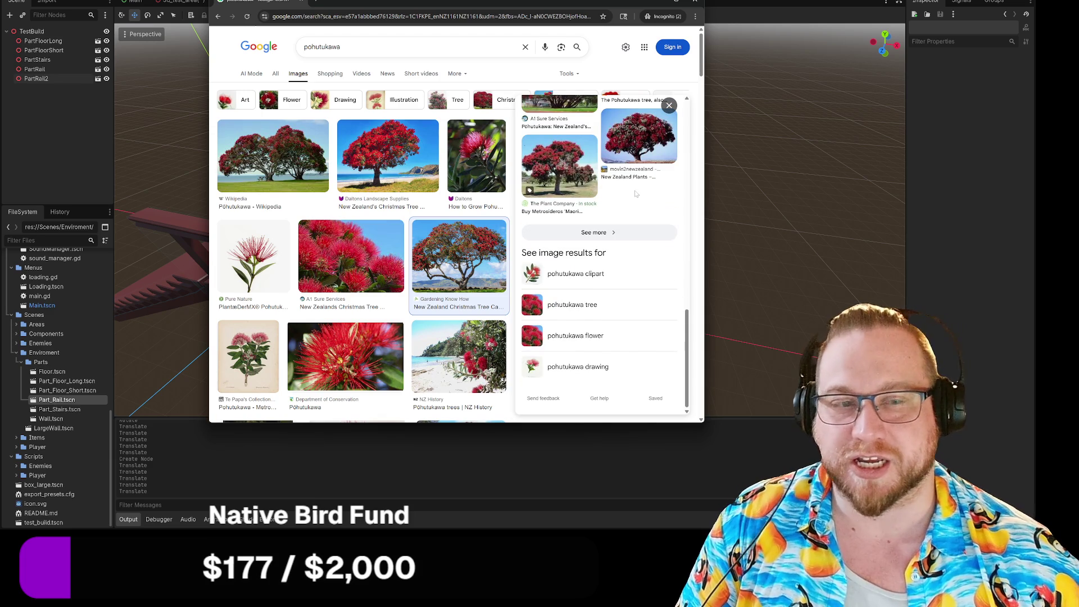
{"action": "scroll", "coordinate": [634, 191], "scroll_direction": "up", "scroll_amount": 10}
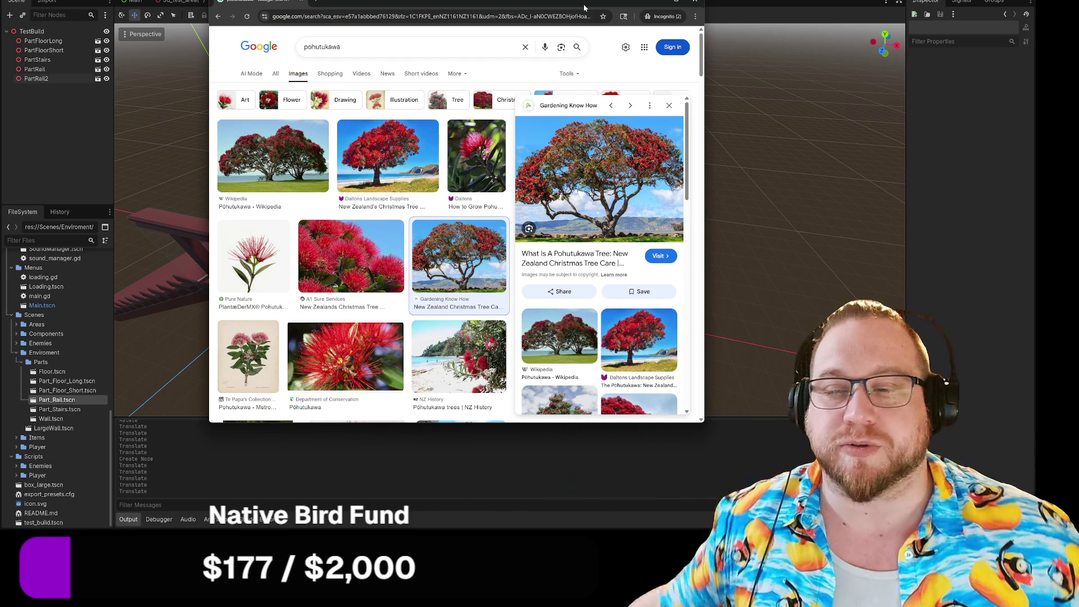
{"action": "left_click", "coordinate": [701, 2]}
{"action": "left_click_drag", "start_coordinate": [599, 231], "coordinate": [579, 235]}
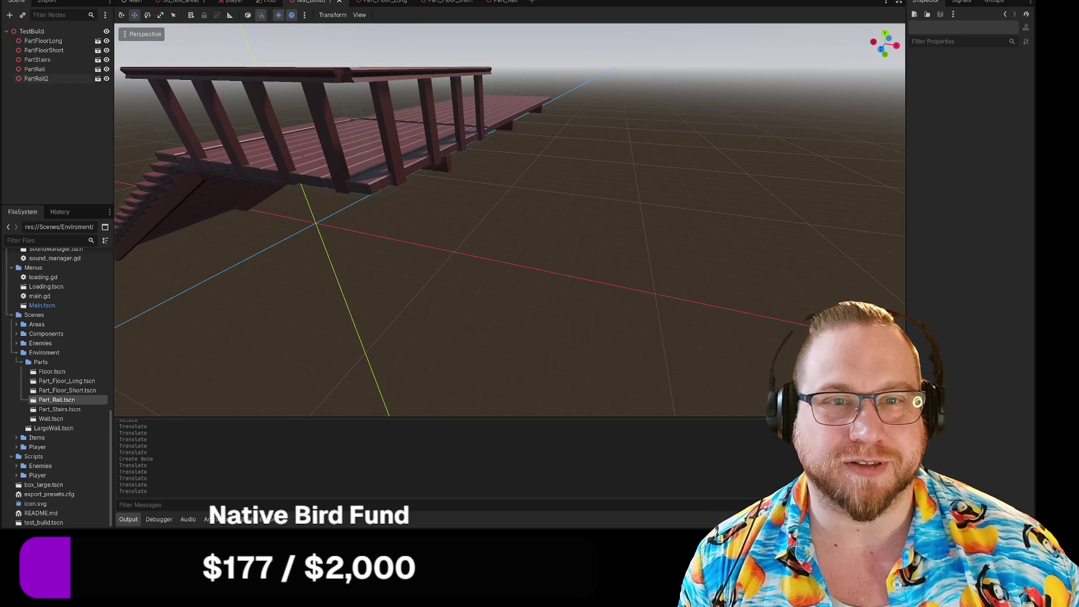
From the Parts folder's context menu, create a new 3D scene named Part_Beam_Tall
{"action": "scroll", "coordinate": [84, 400], "scroll_direction": "down", "scroll_amount": 1}
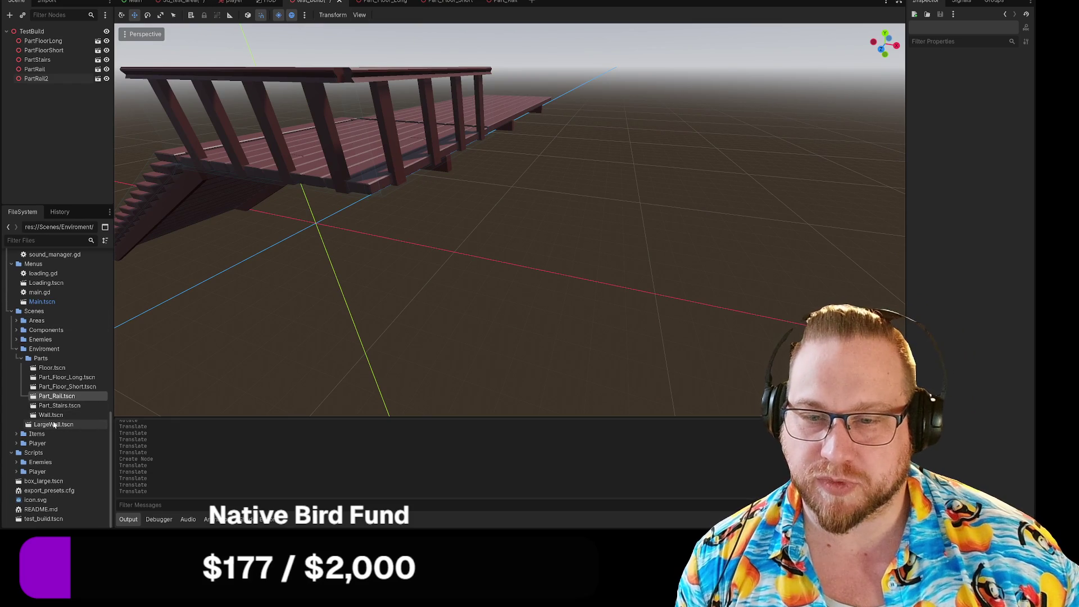
{"action": "right_click", "coordinate": [41, 362]}
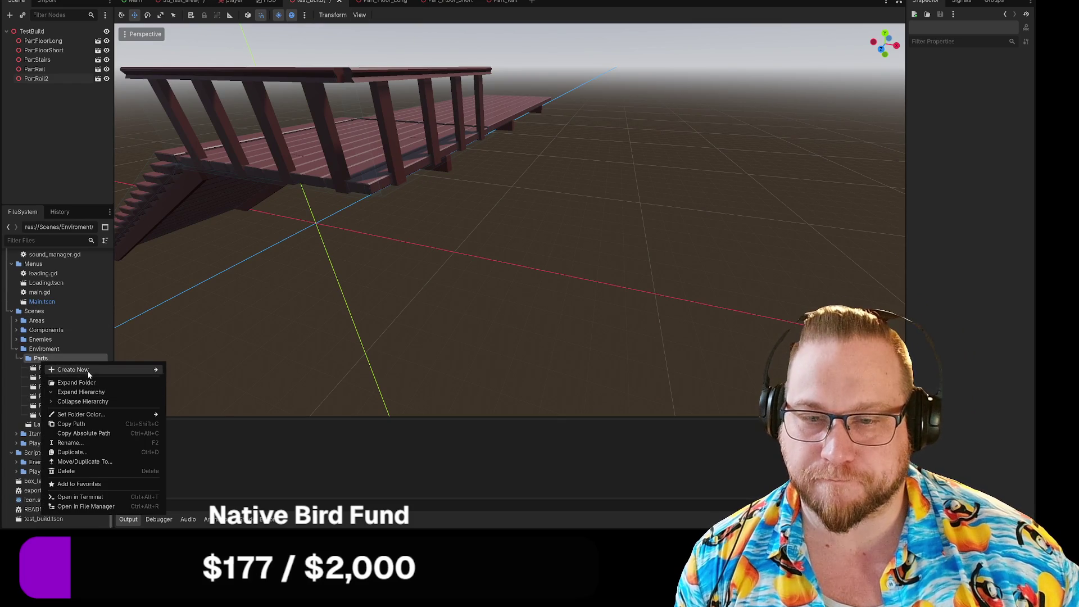
{"action": "mouse_move", "coordinate": [93, 372]}
{"action": "left_click", "coordinate": [193, 380]}
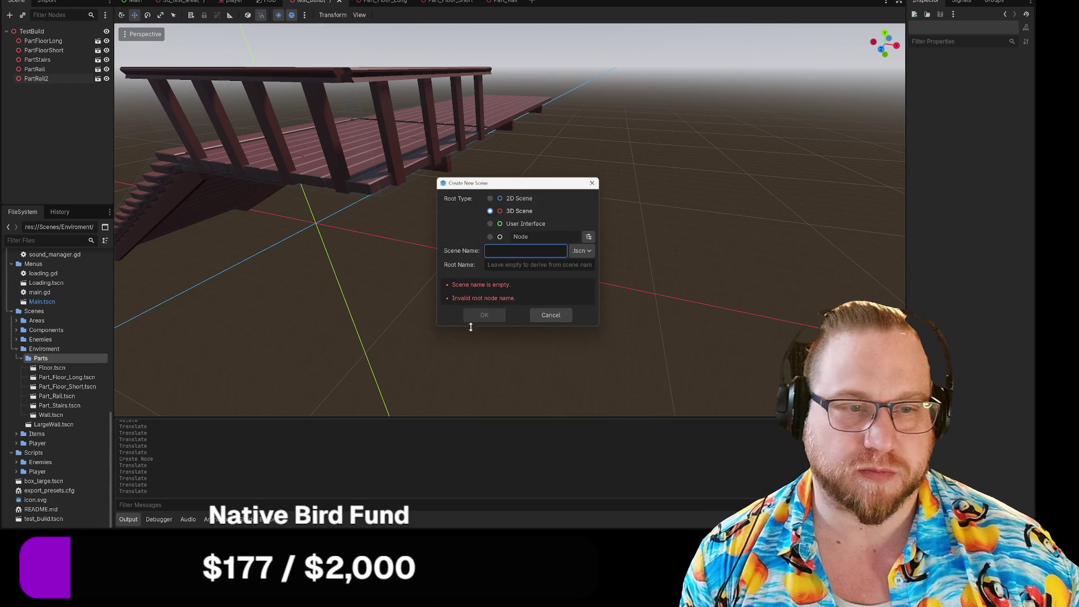
{"action": "type", "text": "Part"}
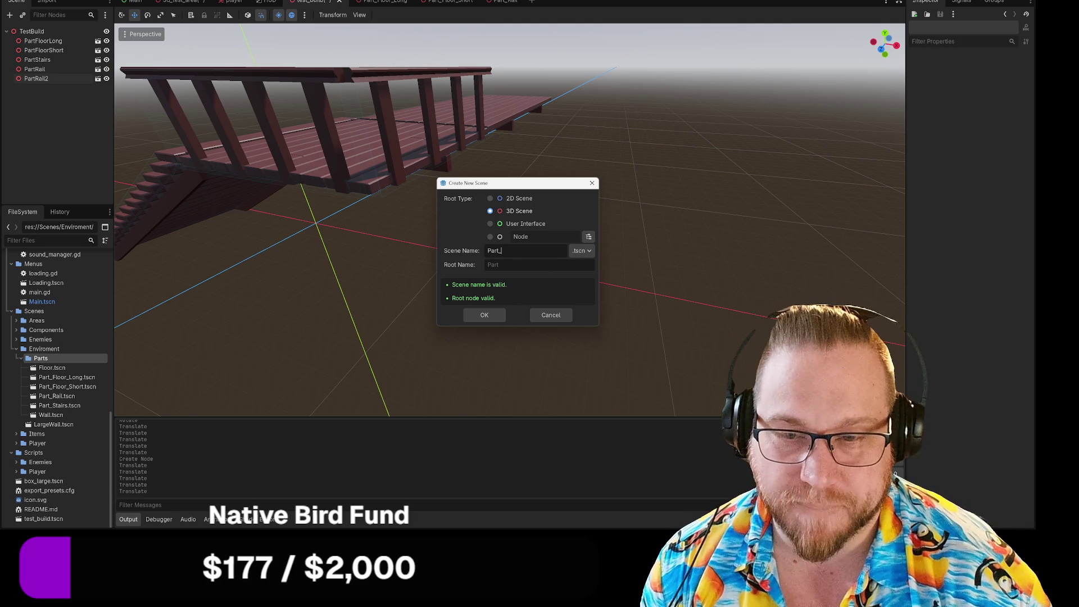
{"action": "type", "text": "_"}
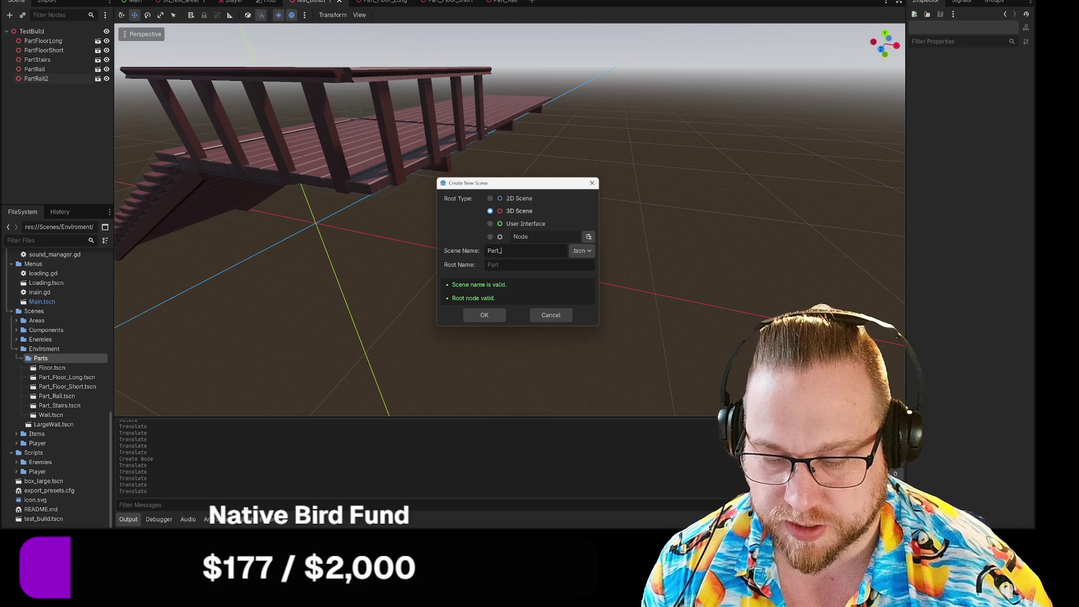
{"action": "type", "text": "Beam"}
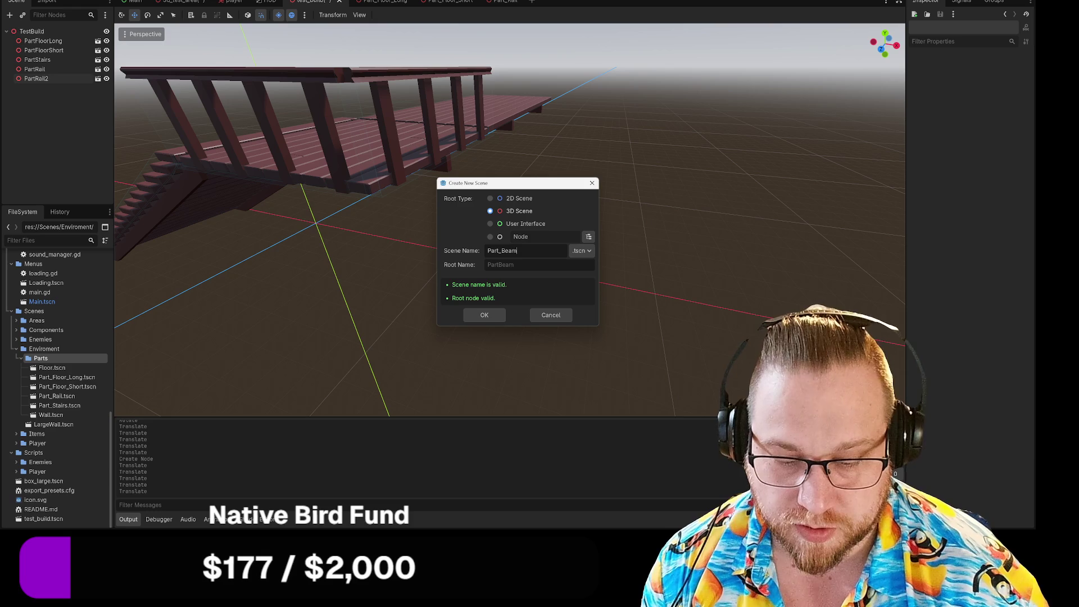
{"action": "type", "text": "_Tall"}
{"action": "key", "text": "Return"}
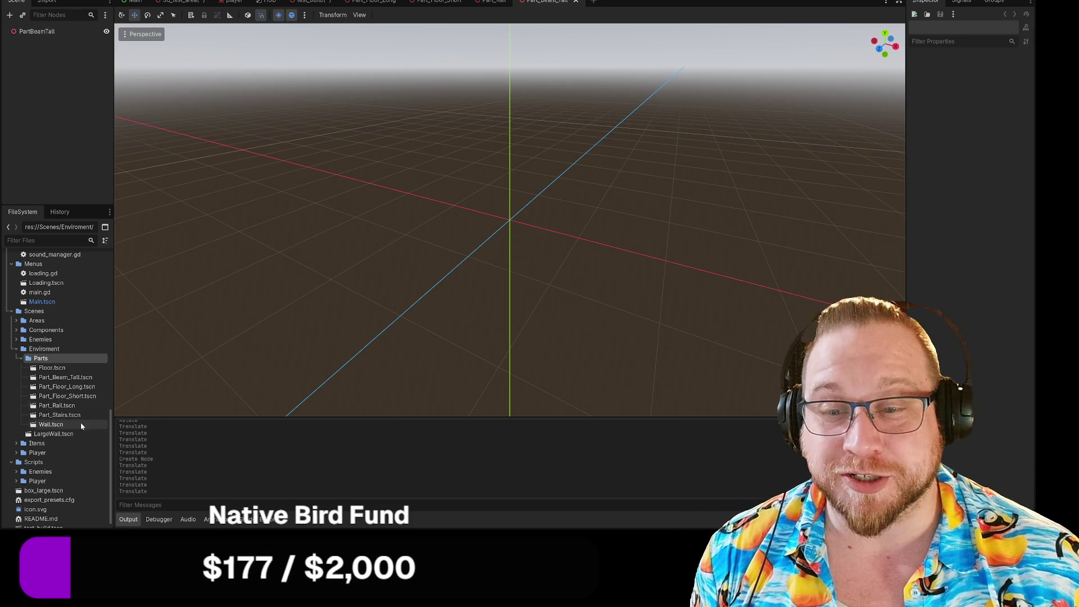
Drag Beam_Tall.glb onto the PartBeamTall root, then switch to the flower game
{"action": "scroll", "coordinate": [77, 398], "scroll_direction": "up", "scroll_amount": 3}
{"action": "scroll", "coordinate": [77, 397], "scroll_direction": "up", "scroll_amount": 10}
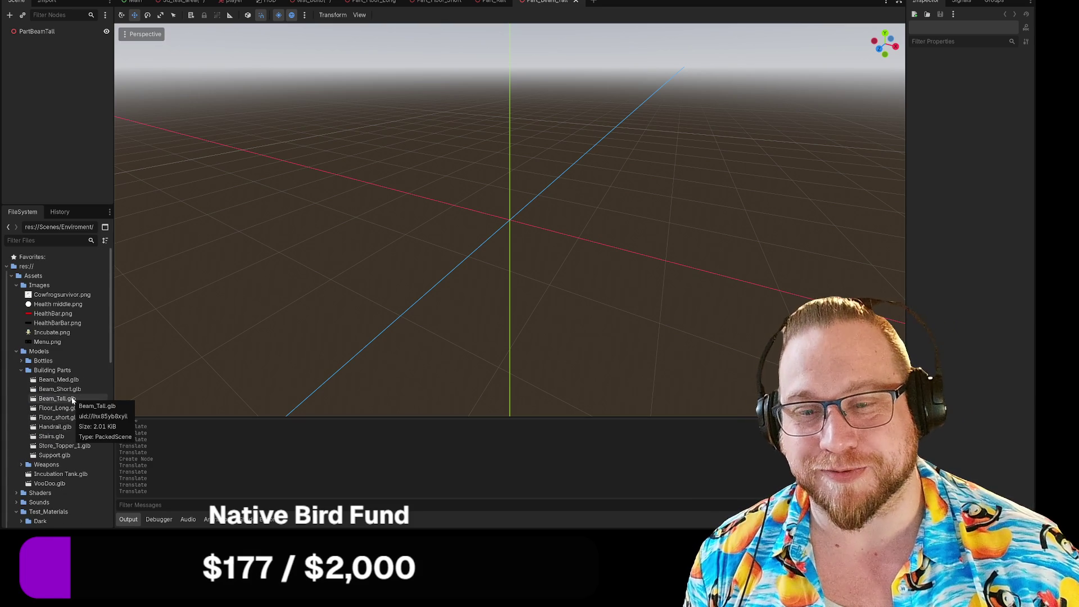
{"action": "left_click", "coordinate": [71, 400]}
{"action": "left_click_drag", "start_coordinate": [72, 400], "coordinate": [44, 43]}
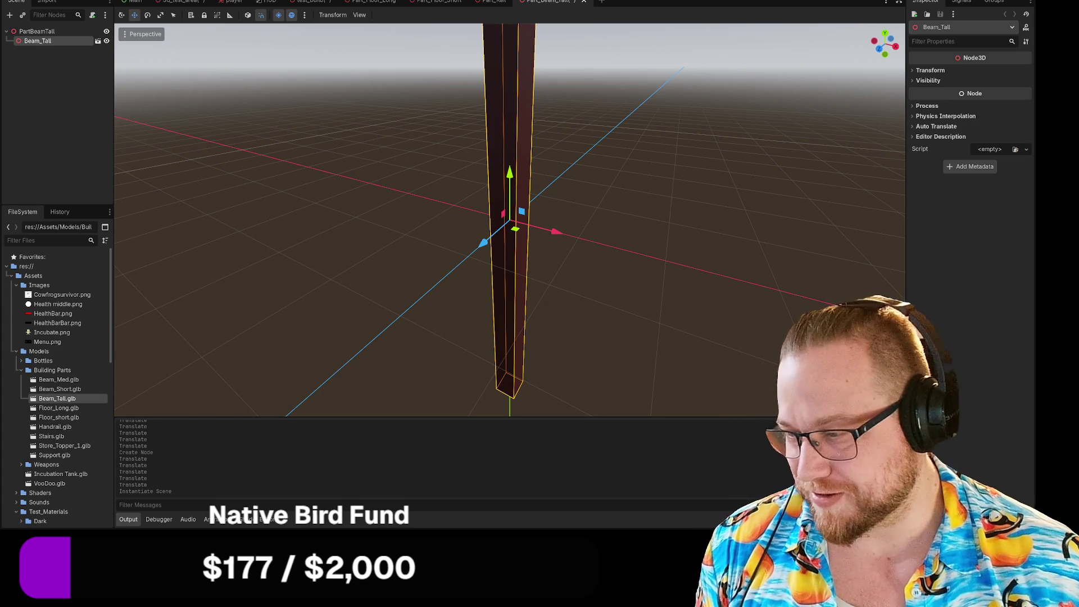
{"action": "key", "text": "alt+Tab"}
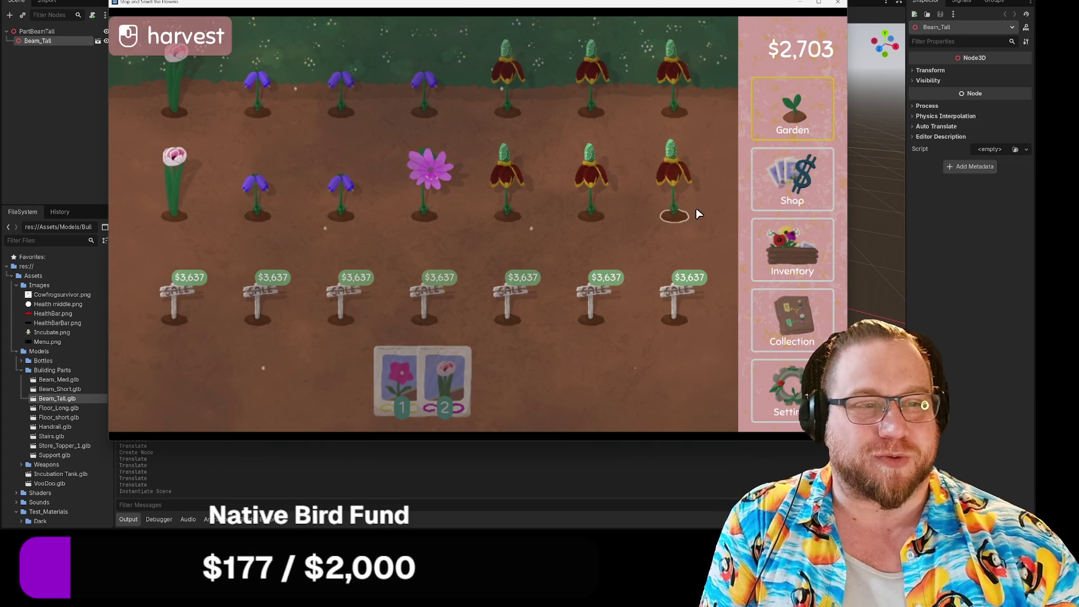
Harvest the grown flowers, basket the foxglove, and turn white tulips into seeds
{"action": "mouse_move", "coordinate": [668, 149]}
{"action": "left_mouse_down"}
{"action": "mouse_move", "coordinate": [585, 100]}
{"action": "mouse_move", "coordinate": [505, 212]}
{"action": "mouse_move", "coordinate": [414, 141]}
{"action": "mouse_move", "coordinate": [401, 99]}
{"action": "mouse_move", "coordinate": [172, 155]}
{"action": "mouse_move", "coordinate": [452, 208]}
{"action": "left_mouse_up"}
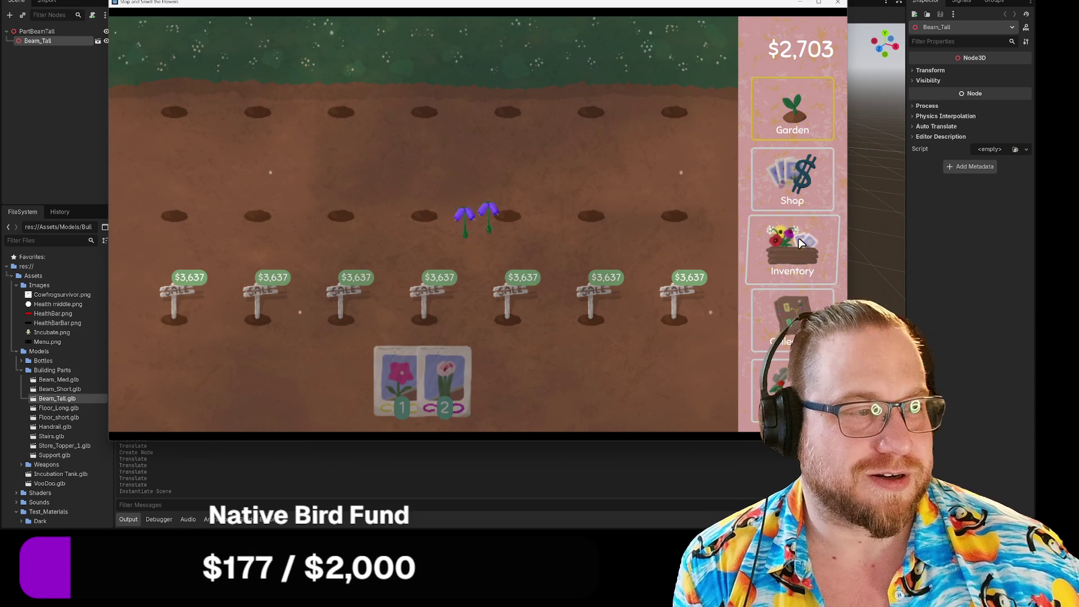
{"action": "left_click", "coordinate": [792, 250]}
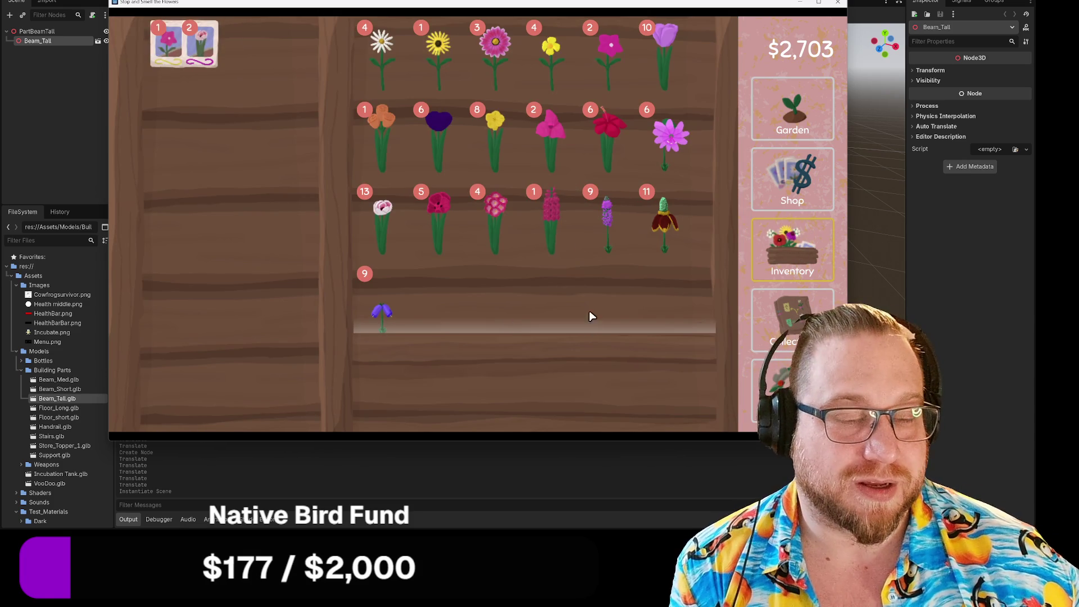
{"action": "left_click", "coordinate": [553, 245]}
{"action": "left_click", "coordinate": [244, 147]}
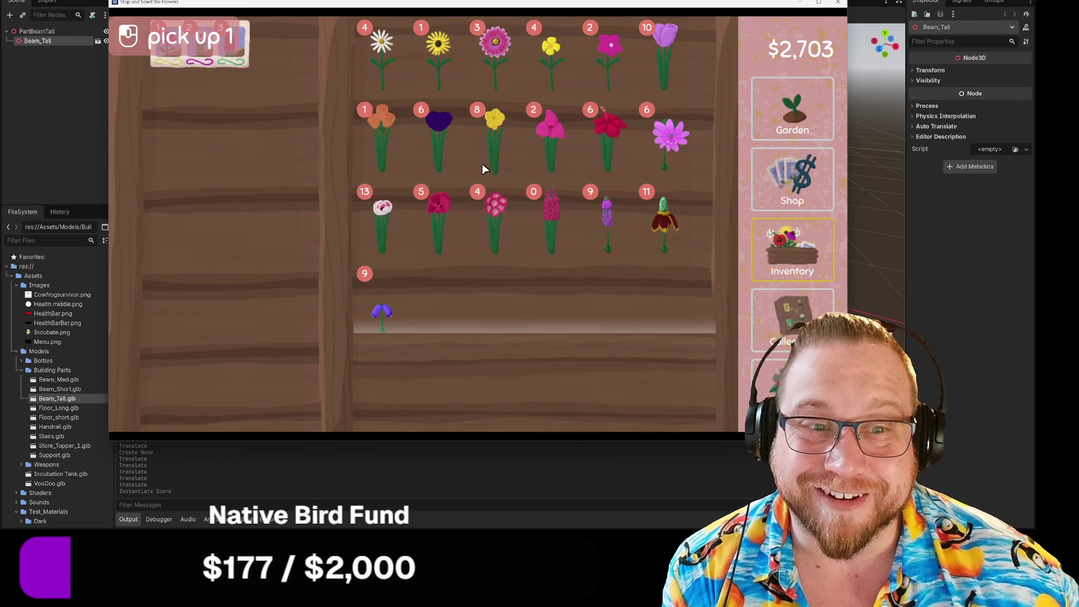
{"action": "left_click", "coordinate": [382, 216]}
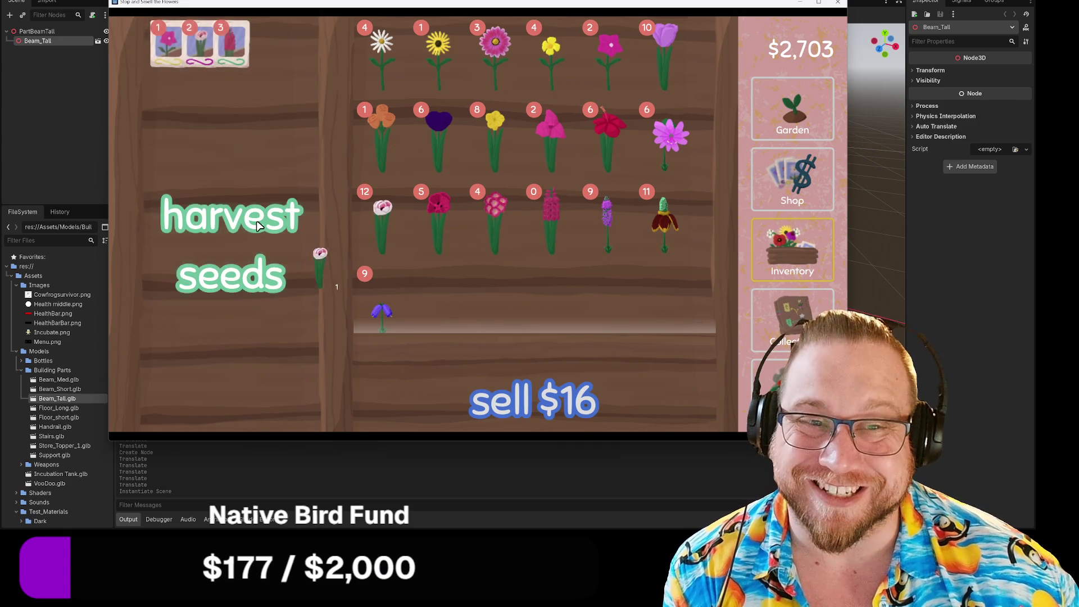
{"action": "left_click", "coordinate": [262, 222]}
{"action": "left_click", "coordinate": [382, 132]}
Harvest flowers from the 11- and 8-stacks, including mexican hats, into seeds
{"action": "left_click", "coordinate": [674, 224]}
{"action": "left_click", "coordinate": [289, 222]}
{"action": "left_click", "coordinate": [664, 219]}
{"action": "left_click", "coordinate": [267, 186]}
{"action": "left_click", "coordinate": [665, 220]}
{"action": "left_click", "coordinate": [272, 195]}
{"action": "left_click", "coordinate": [665, 248]}
{"action": "left_click", "coordinate": [161, 171]}
{"action": "left_click", "coordinate": [665, 225]}
{"action": "left_click", "coordinate": [267, 164]}
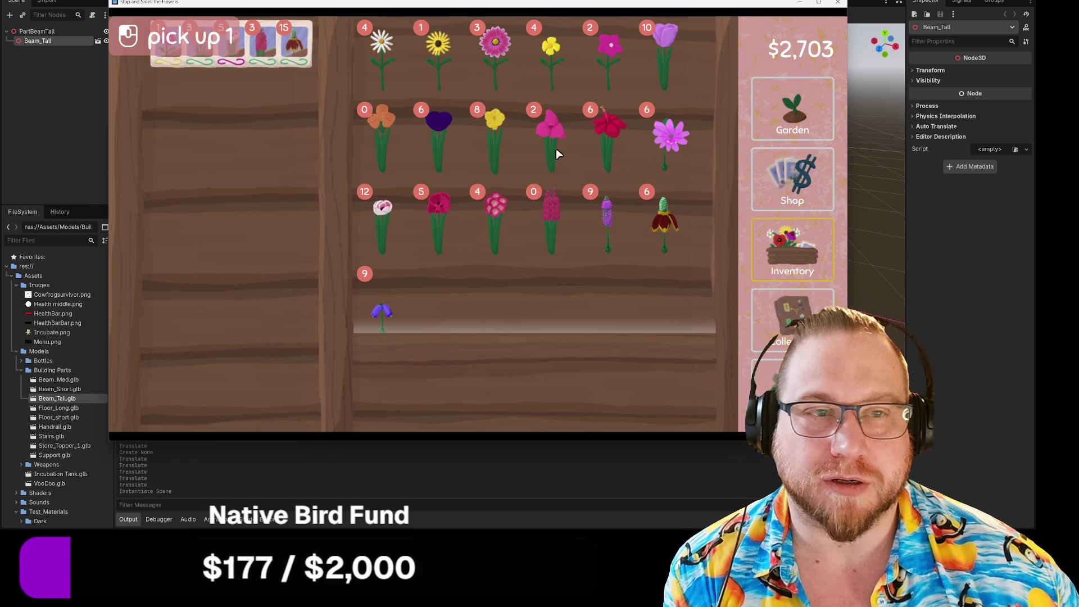
Plant mexican hat seeds in all seven holes of the second and top garden rows
{"action": "left_click", "coordinate": [819, 97]}
{"action": "left_click", "coordinate": [508, 389]}
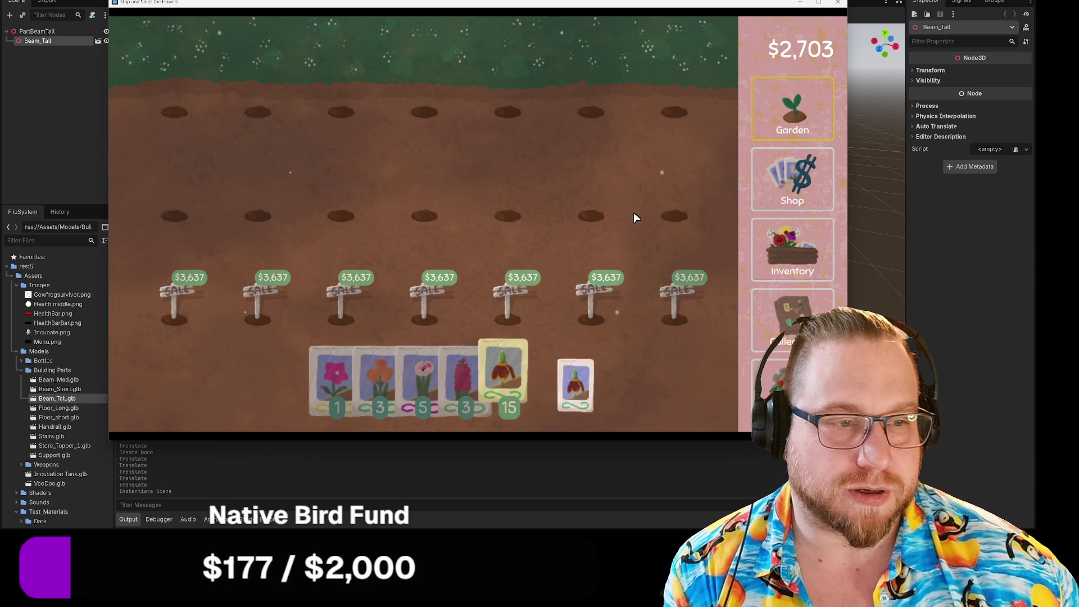
{"action": "left_click", "coordinate": [675, 215]}
{"action": "left_click", "coordinate": [591, 215]}
{"action": "left_click", "coordinate": [507, 215]}
{"action": "left_click", "coordinate": [425, 215]}
{"action": "left_click", "coordinate": [341, 215]}
{"action": "left_click", "coordinate": [257, 215]}
{"action": "left_click", "coordinate": [174, 215]}
{"action": "left_click", "coordinate": [174, 111]}
{"action": "left_click", "coordinate": [258, 111]}
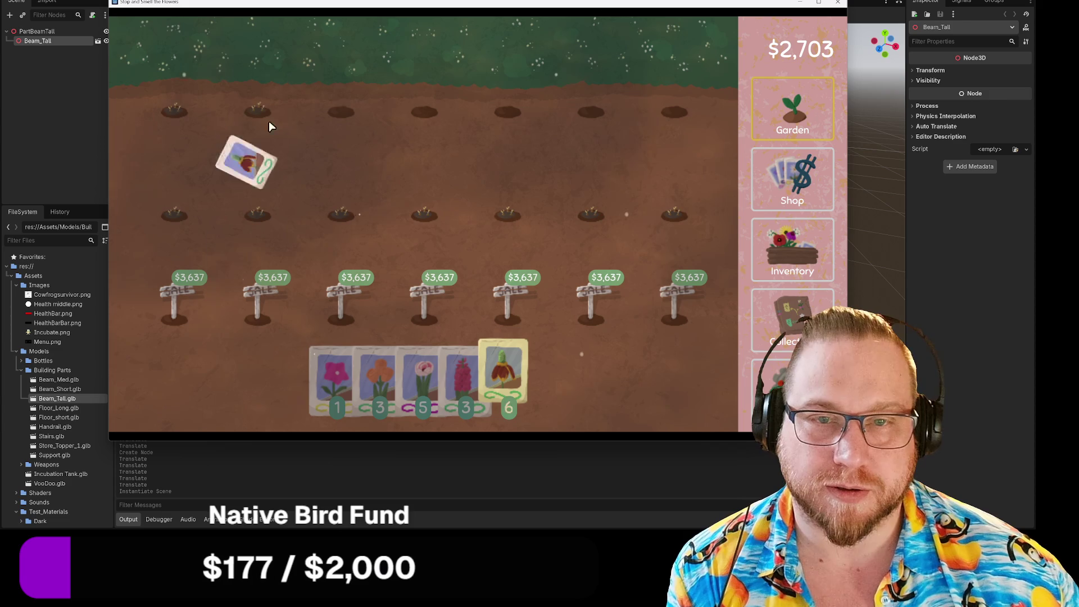
{"action": "left_click", "coordinate": [340, 112]}
{"action": "left_click", "coordinate": [425, 111]}
{"action": "left_click", "coordinate": [507, 111]}
{"action": "left_click", "coordinate": [591, 112]}
{"action": "left_click", "coordinate": [675, 111]}
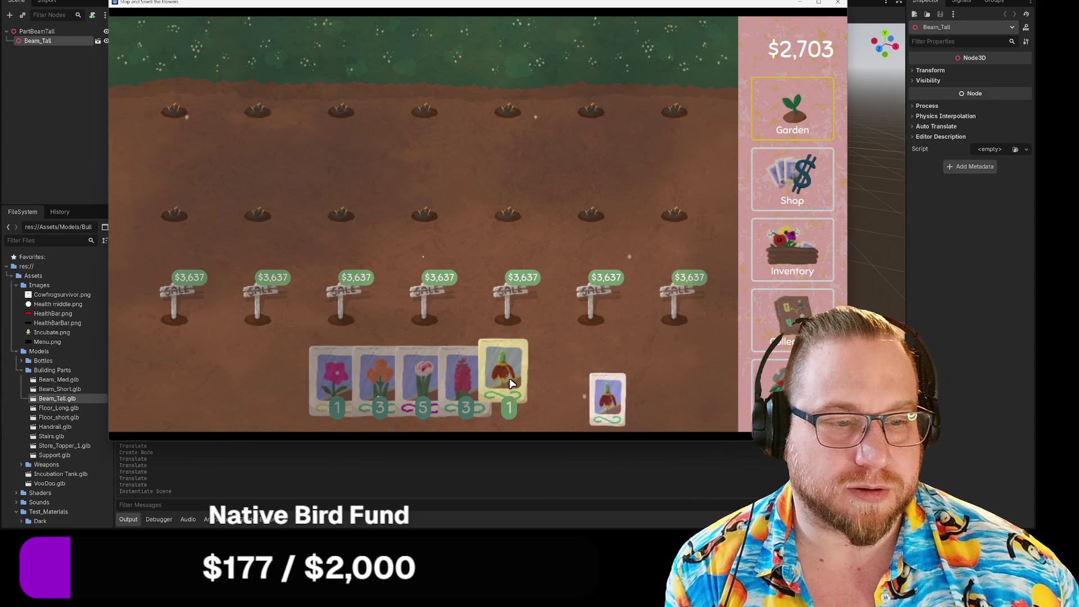
Sell the leftover mexican hat flower stack and return to the garden
{"action": "right_click", "coordinate": [614, 352]}
{"action": "left_click", "coordinate": [793, 247]}
{"action": "left_click", "coordinate": [552, 220]}
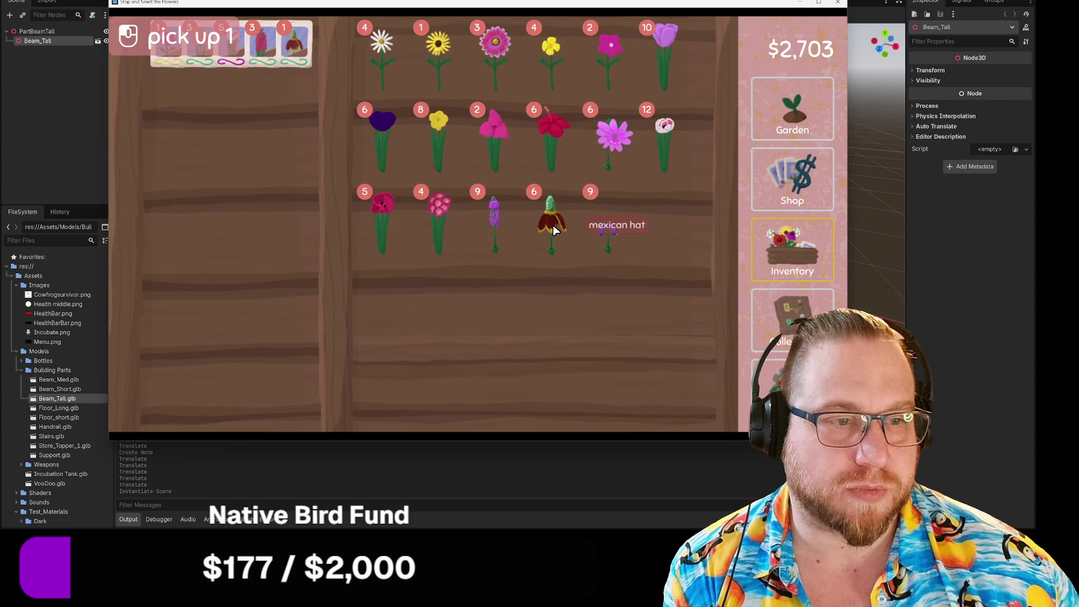
{"action": "left_click", "coordinate": [583, 390]}
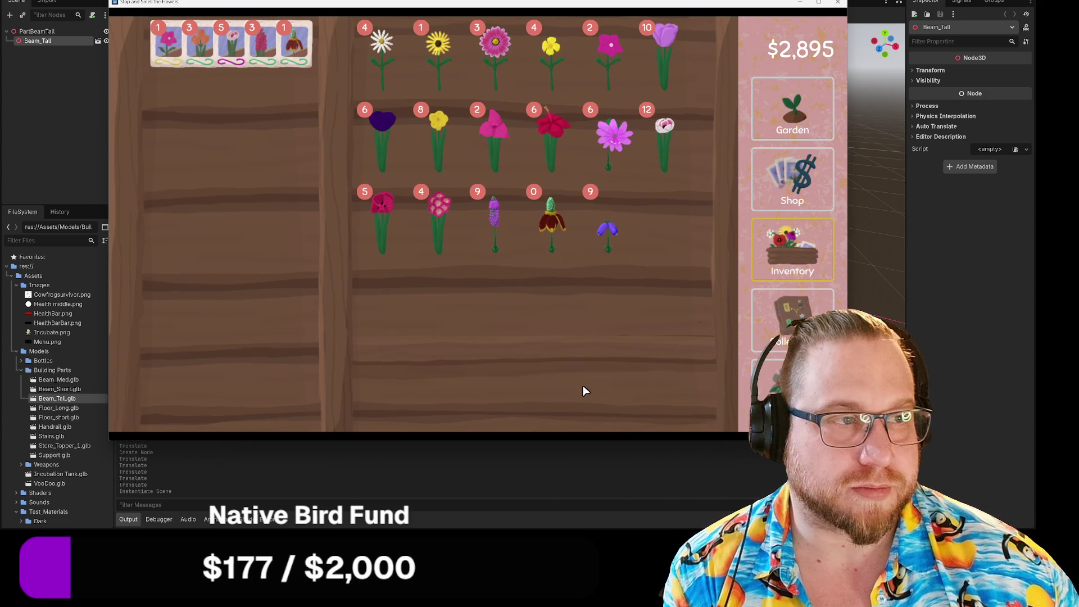
{"action": "left_click", "coordinate": [807, 105]}
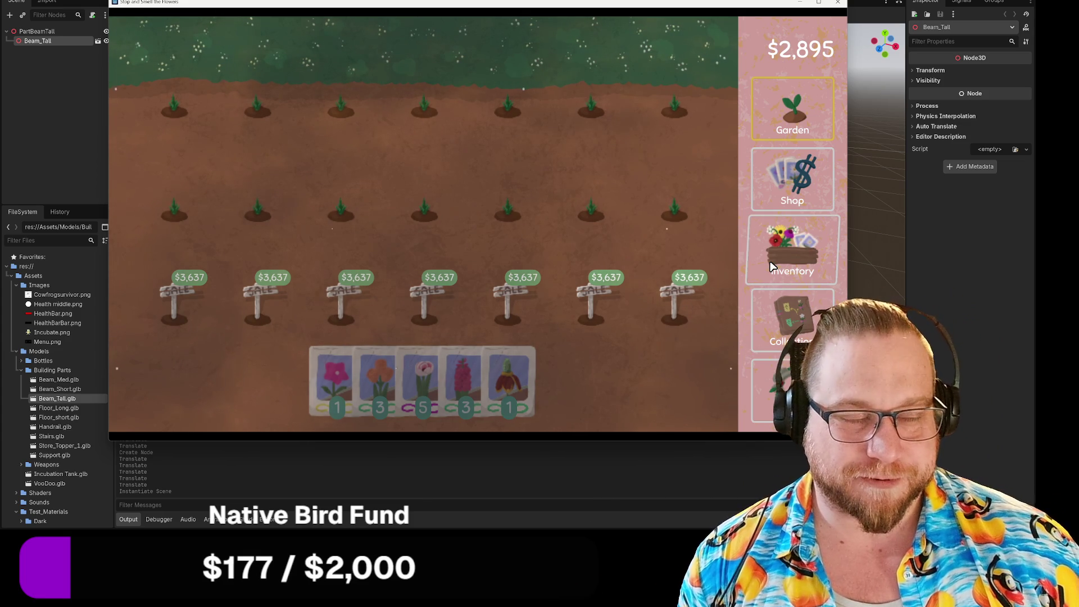
Browse the flower collection map, glance at the inventory shelves, then return to the garden
{"action": "left_click", "coordinate": [798, 335]}
{"action": "mouse_move", "coordinate": [427, 328]}
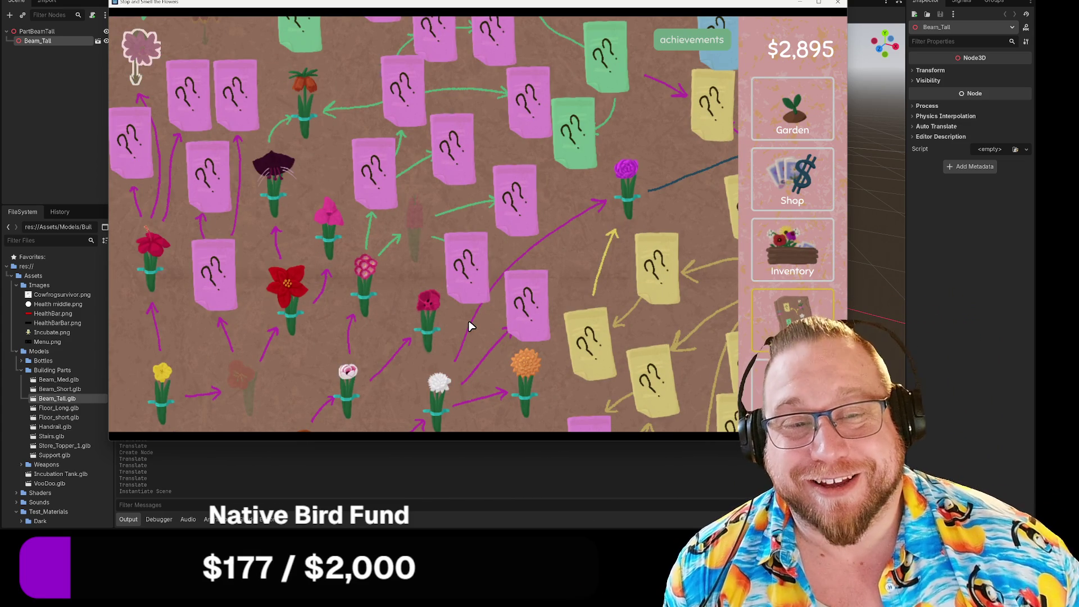
{"action": "scroll", "coordinate": [470, 328], "scroll_direction": "up", "scroll_amount": 2}
{"action": "scroll", "coordinate": [469, 329], "scroll_direction": "up", "scroll_amount": 2}
{"action": "mouse_move", "coordinate": [138, 276]}
{"action": "scroll", "coordinate": [339, 246], "scroll_direction": "down", "scroll_amount": 1}
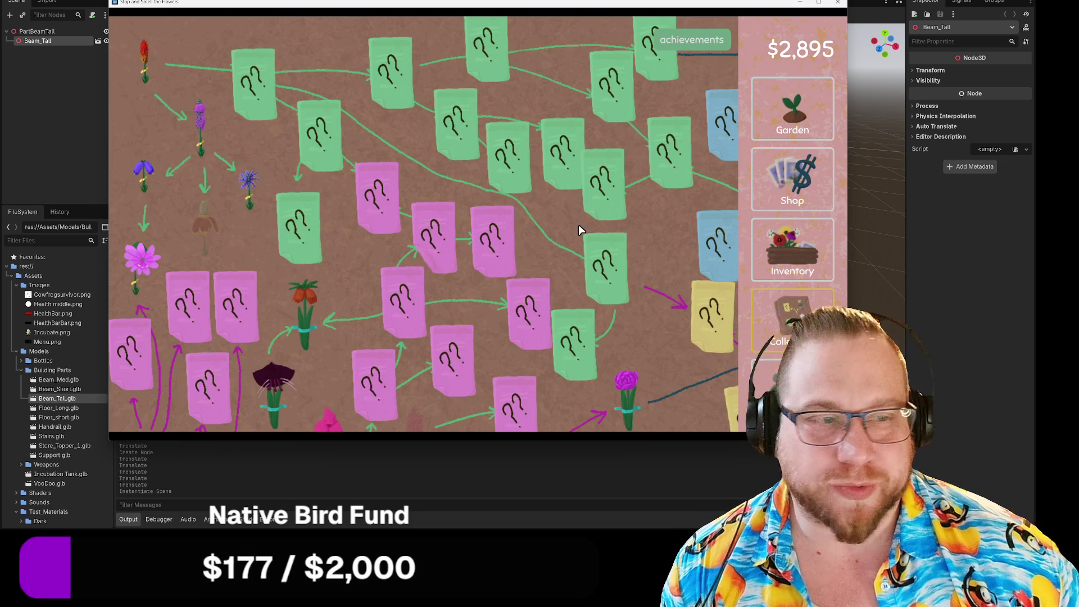
{"action": "left_click", "coordinate": [772, 255]}
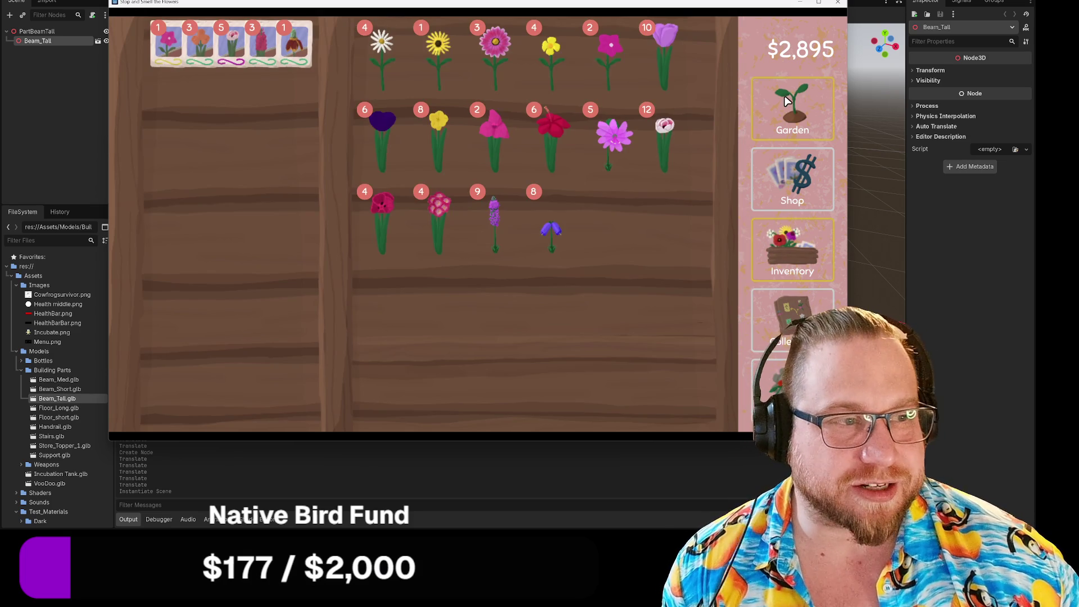
{"action": "left_click", "coordinate": [787, 100]}
Reopen the collection map and pan across the yellow, blue, green and pink notes, inspecting flowers
{"action": "left_click", "coordinate": [792, 320]}
{"action": "scroll", "coordinate": [477, 236], "scroll_direction": "down", "scroll_amount": 3}
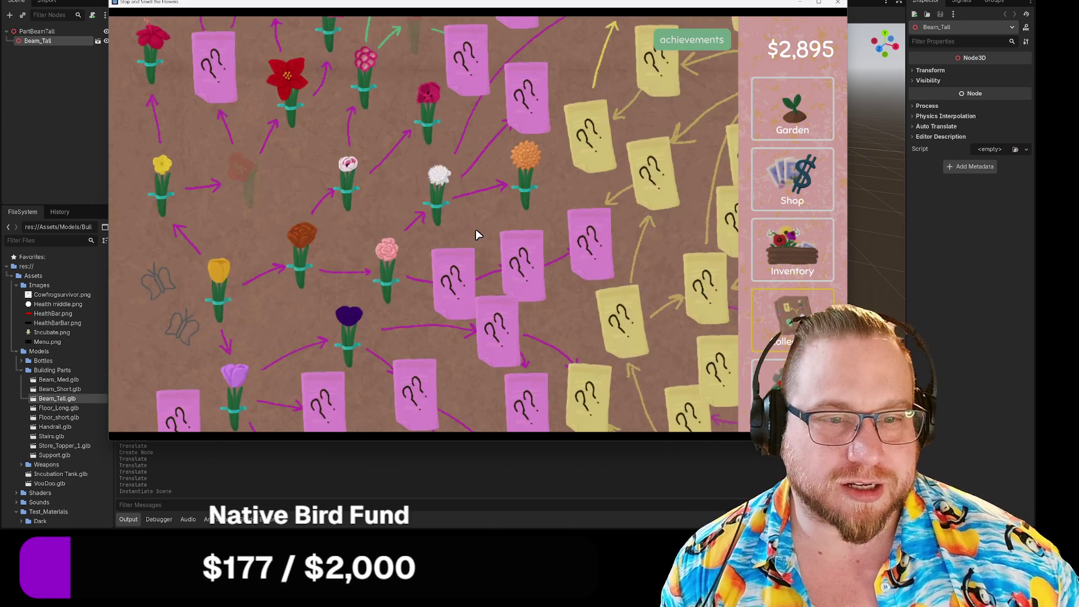
{"action": "scroll", "coordinate": [482, 238], "scroll_direction": "up", "scroll_amount": 3}
{"action": "scroll", "coordinate": [481, 241], "scroll_direction": "down", "scroll_amount": 3}
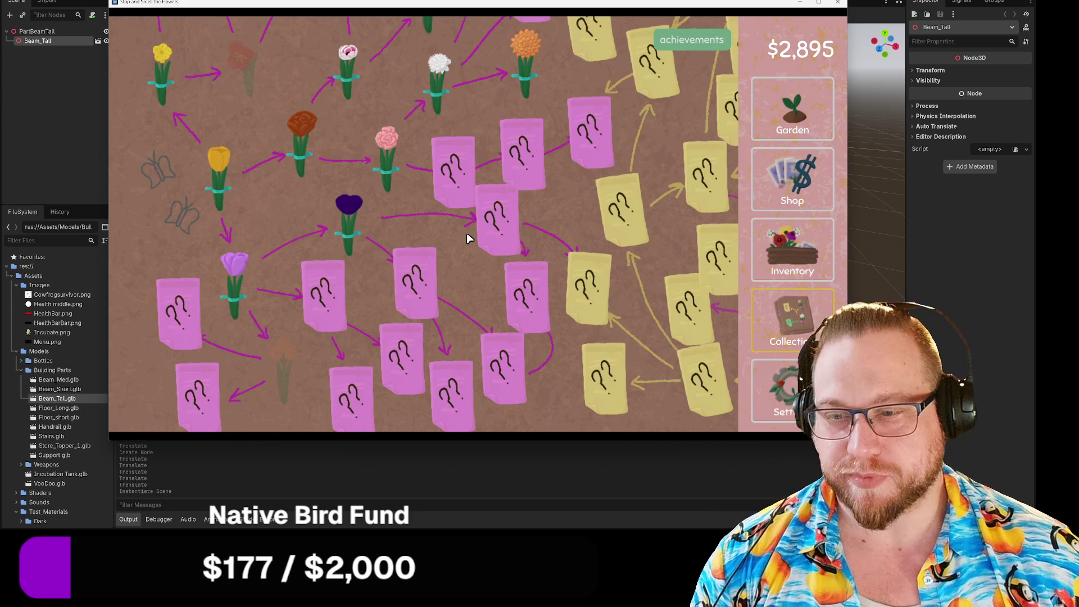
{"action": "mouse_move", "coordinate": [296, 172]}
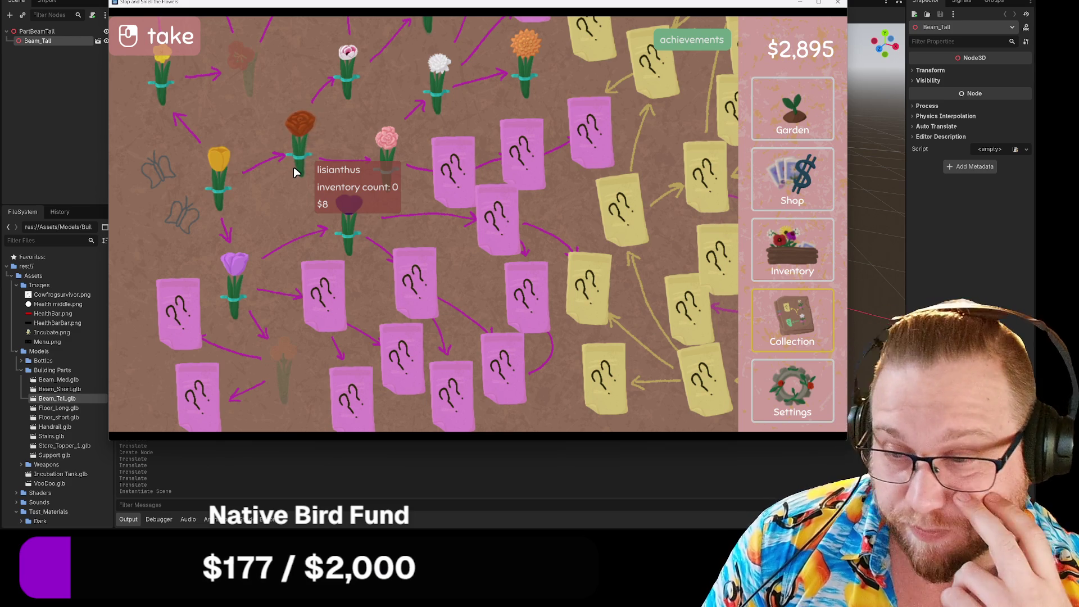
{"action": "key", "text": "d"}
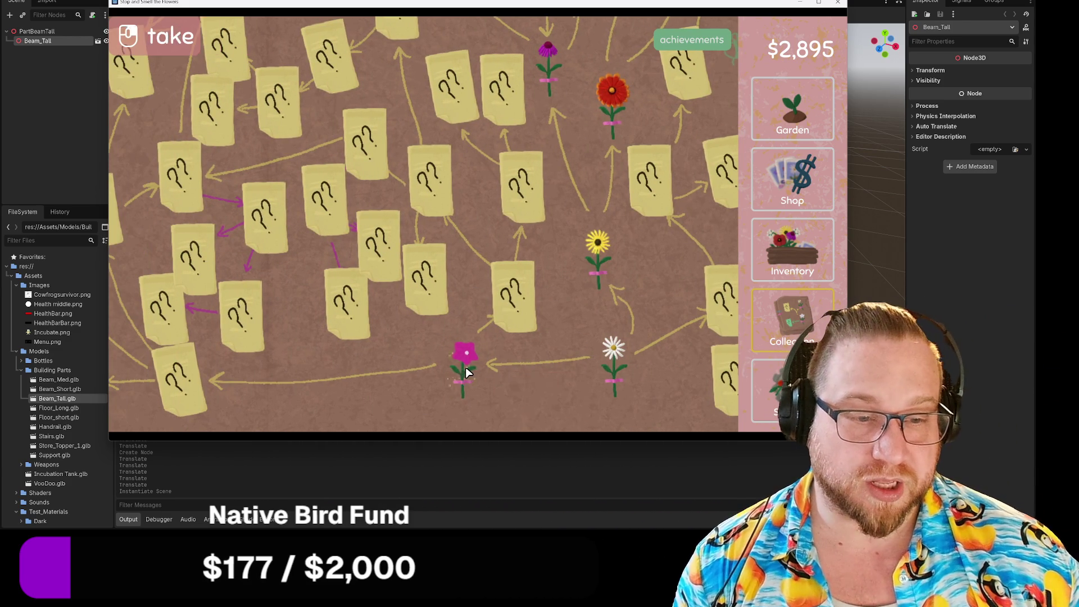
{"action": "key", "text": "d"}
{"action": "key", "text": "w"}
{"action": "key", "text": "w"}
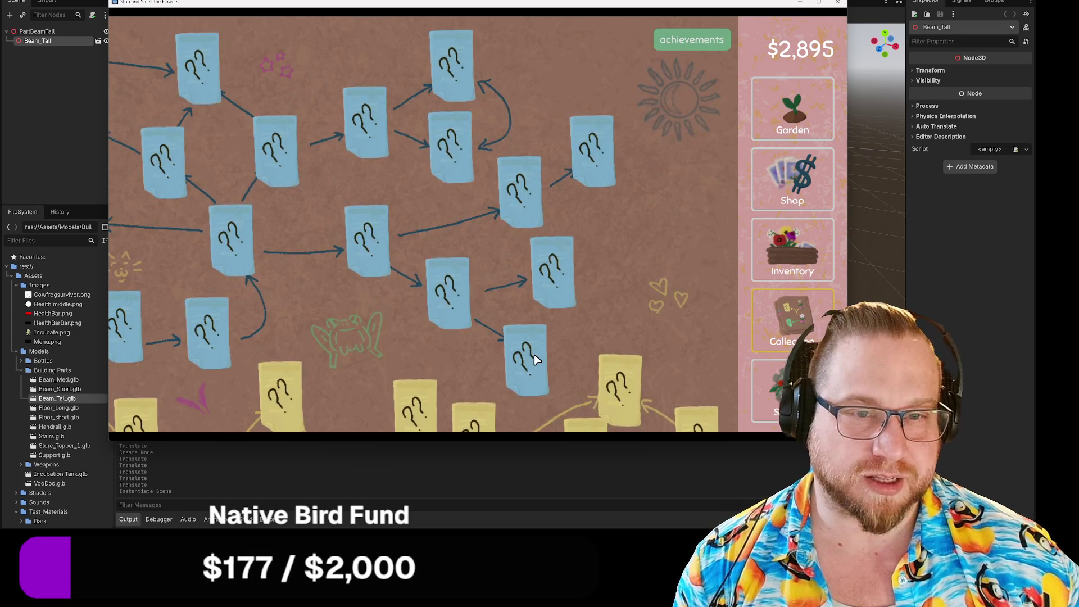
{"action": "key", "text": "a"}
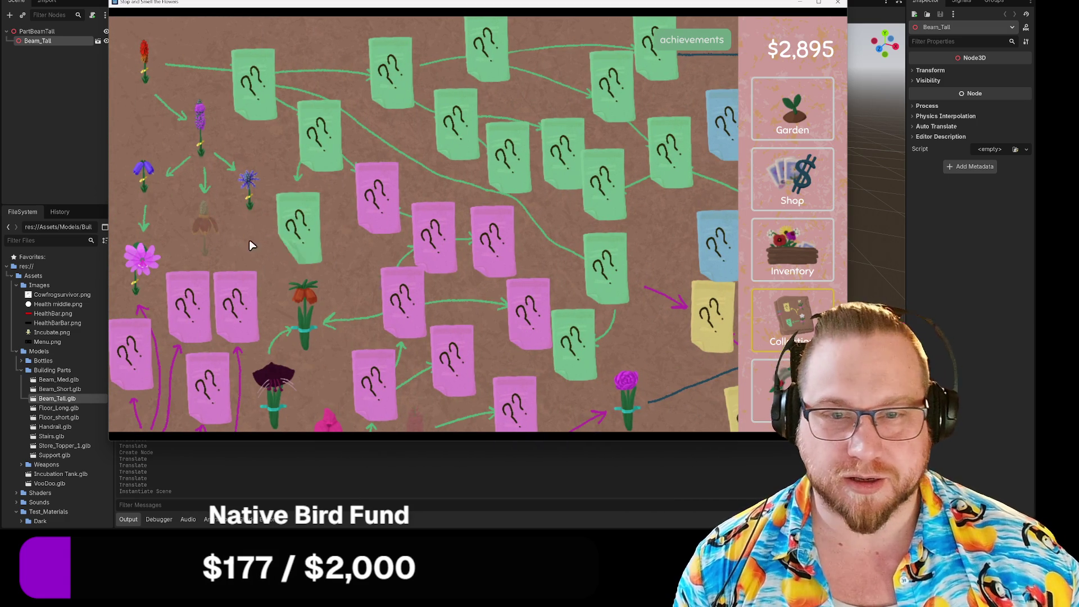
{"action": "mouse_move", "coordinate": [210, 232]}
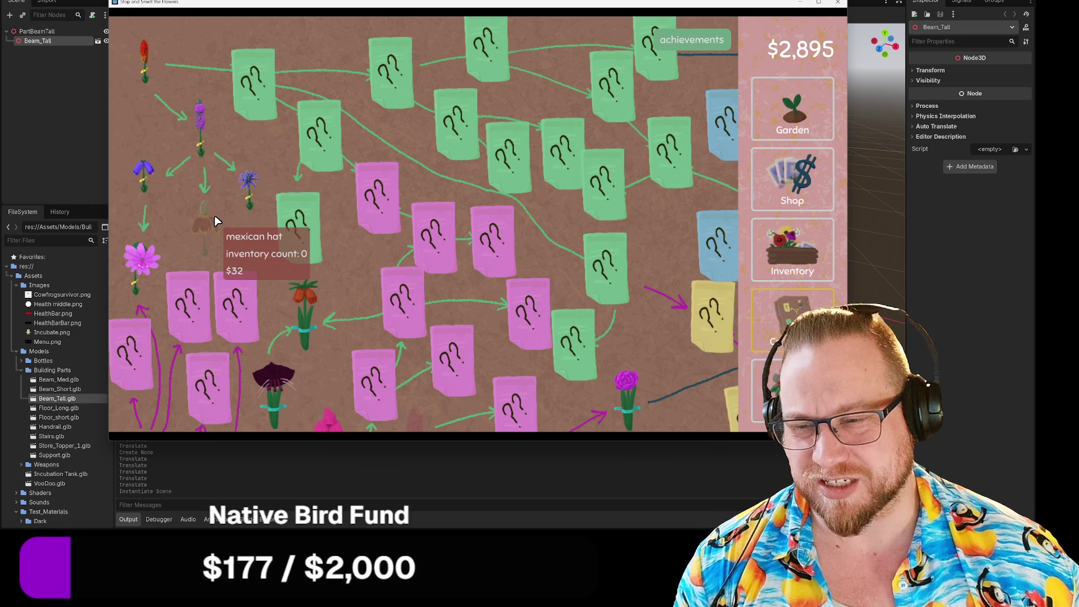
{"action": "mouse_move", "coordinate": [251, 211]}
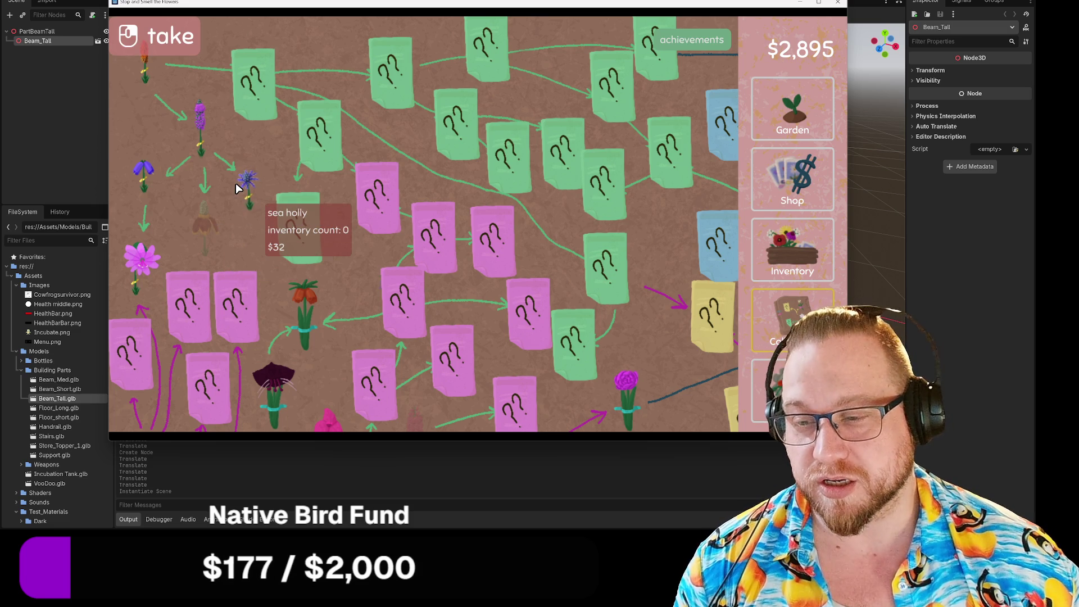
Pan the map down, left and up once more, then bring up the inventory shelves
{"action": "key", "text": "s"}
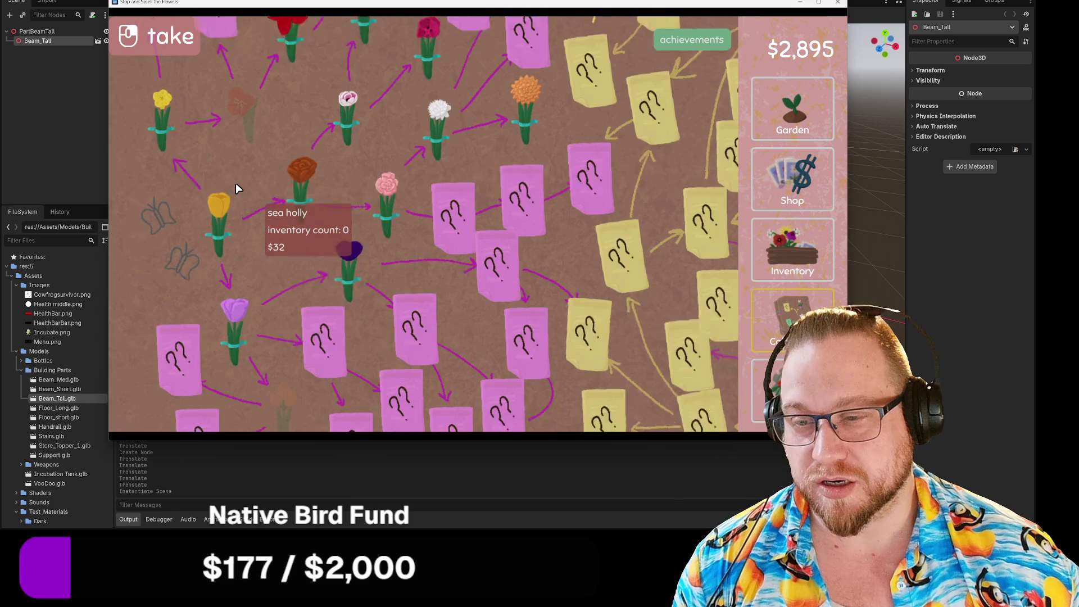
{"action": "key", "text": "a"}
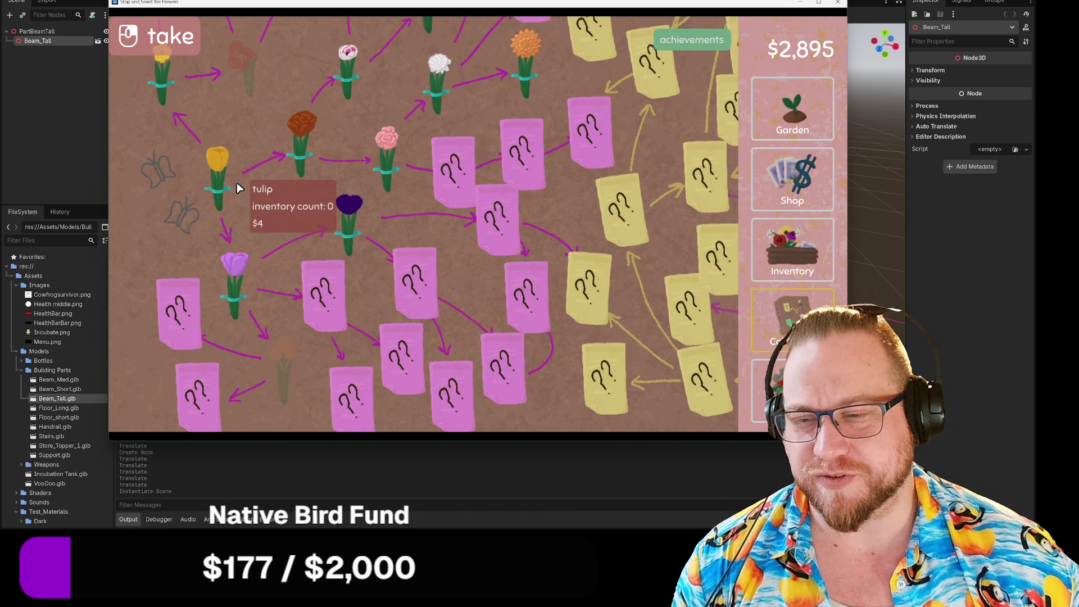
{"action": "key", "text": "w"}
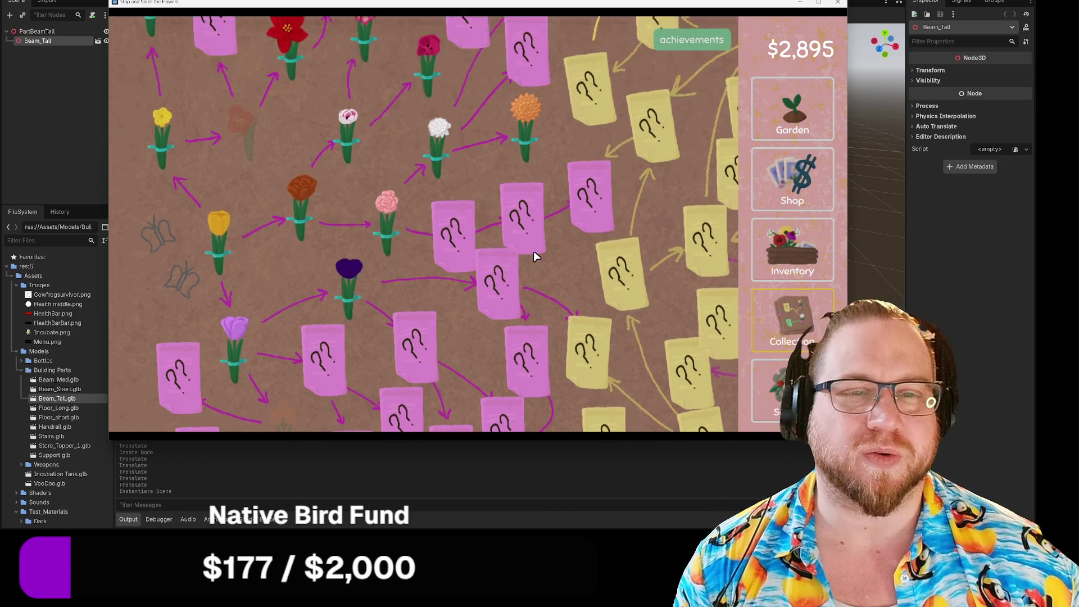
{"action": "key", "text": "s"}
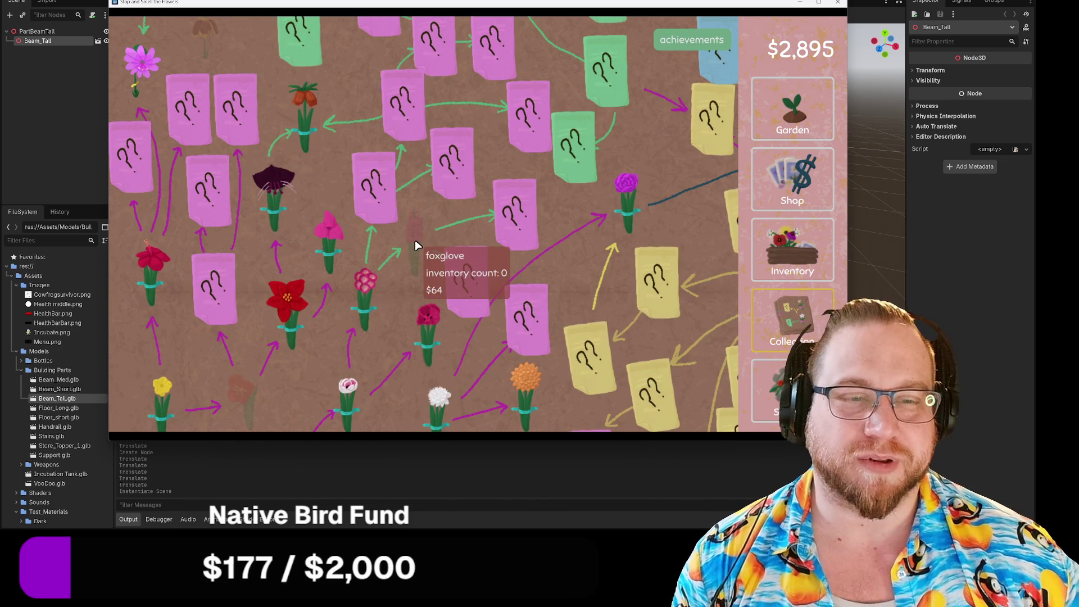
{"action": "left_click", "coordinate": [803, 256]}
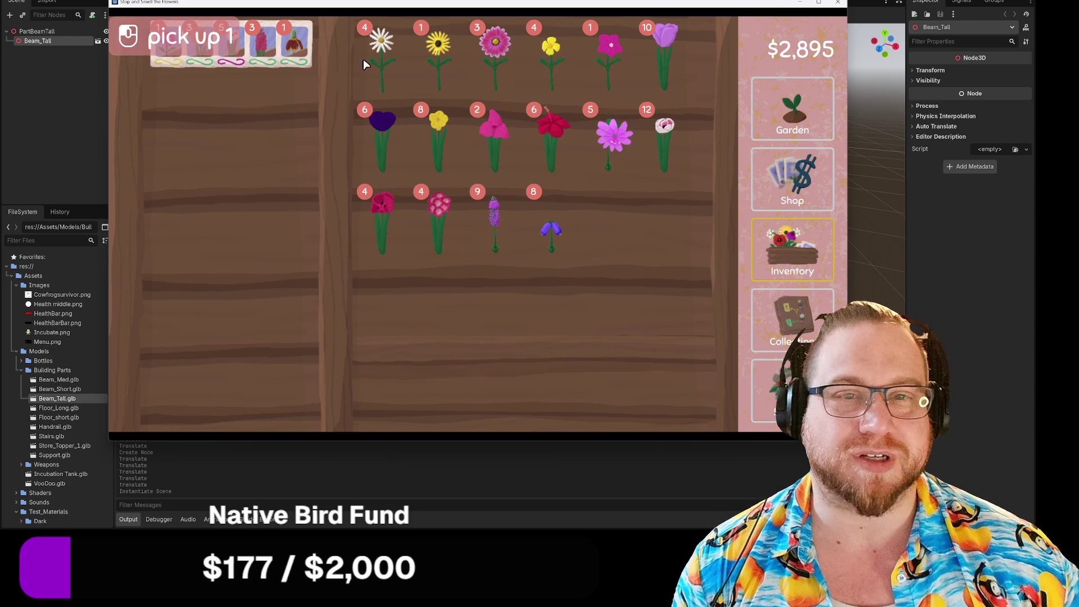
Harvest two passion flowers and two honeyworts into seeds
{"action": "left_click_drag", "start_coordinate": [613, 150], "coordinate": [264, 137]}
{"action": "left_click_drag", "start_coordinate": [614, 148], "coordinate": [236, 138]}
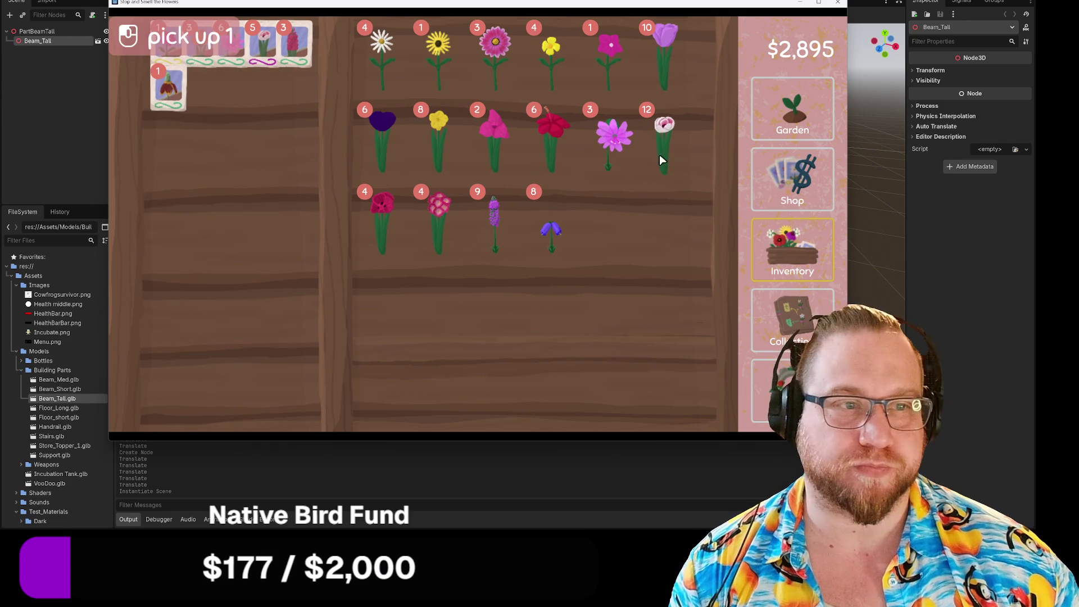
{"action": "left_click", "coordinate": [574, 247]}
{"action": "left_click", "coordinate": [230, 242]}
{"action": "left_click", "coordinate": [523, 235]}
{"action": "left_click", "coordinate": [235, 173]}
In the garden, plant the last mexican hat seed in the right pot and purple seeds across the second row
{"action": "left_click", "coordinate": [776, 140]}
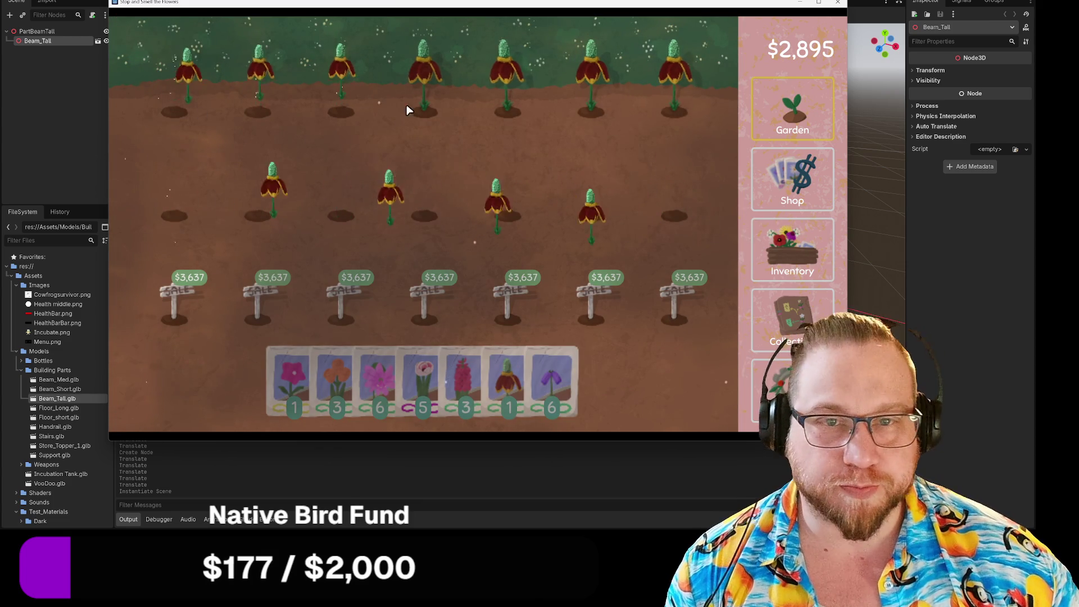
{"action": "left_click", "coordinate": [503, 388]}
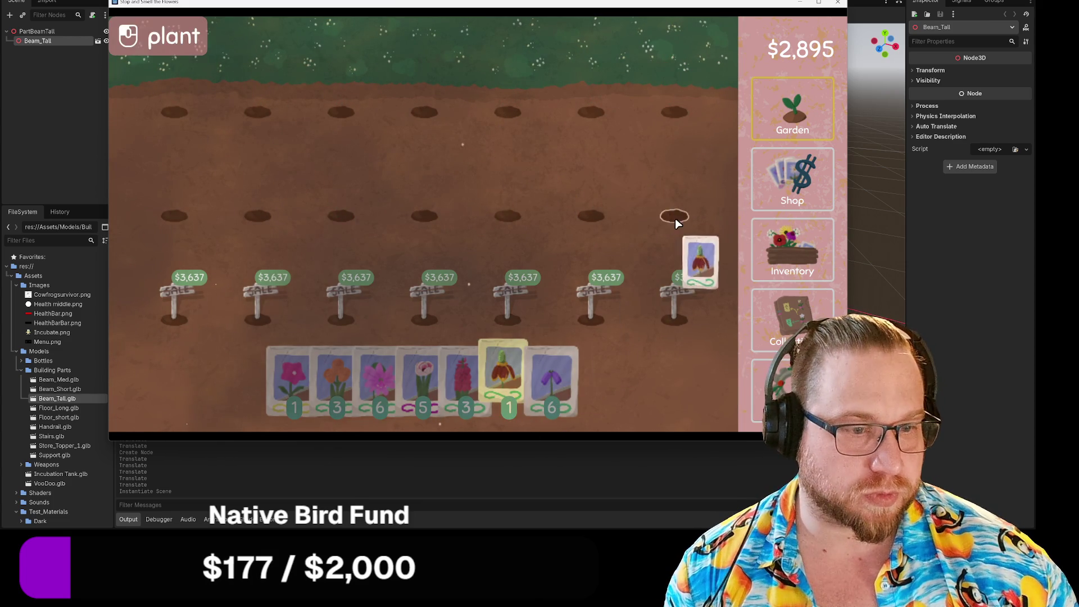
{"action": "left_click", "coordinate": [675, 218]}
{"action": "left_click", "coordinate": [587, 225]}
{"action": "left_click", "coordinate": [503, 217]}
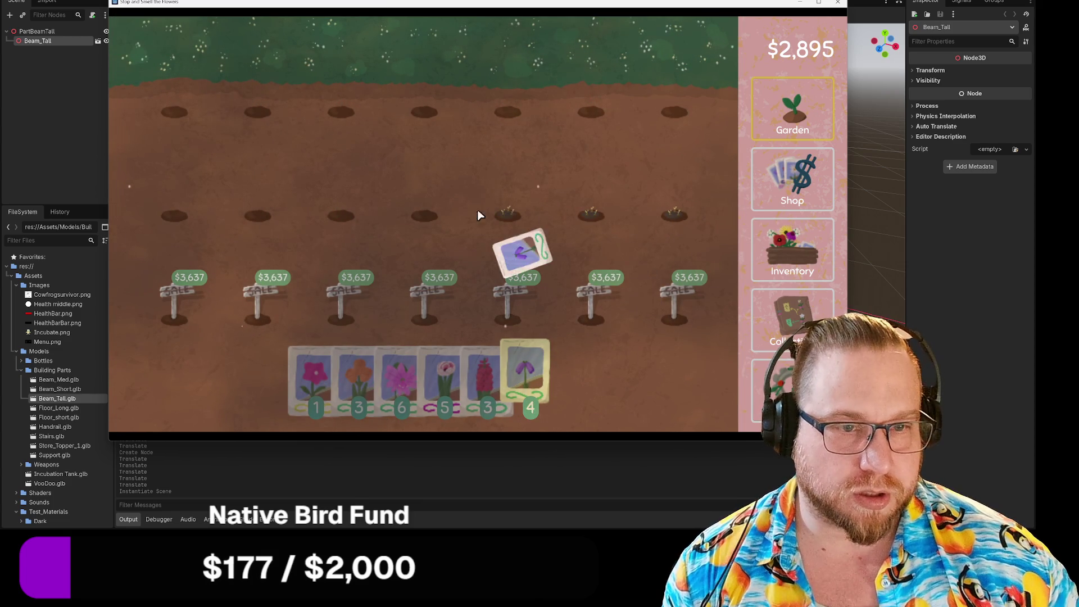
{"action": "left_click", "coordinate": [424, 216]}
{"action": "left_click", "coordinate": [341, 215]}
{"action": "left_click", "coordinate": [258, 216]}
{"action": "left_click", "coordinate": [179, 214]}
Plant passion flower seeds across the top-row pots and vinca seeds in the top-right pot, then visit the seed shop
{"action": "left_click", "coordinate": [430, 388]}
{"action": "left_click", "coordinate": [174, 111]}
{"action": "left_click", "coordinate": [507, 113]}
{"action": "left_click", "coordinate": [424, 112]}
{"action": "left_click", "coordinate": [341, 111]}
{"action": "left_click", "coordinate": [258, 111]}
{"action": "left_click", "coordinate": [591, 111]}
{"action": "left_click", "coordinate": [363, 388]}
{"action": "left_click", "coordinate": [678, 111]}
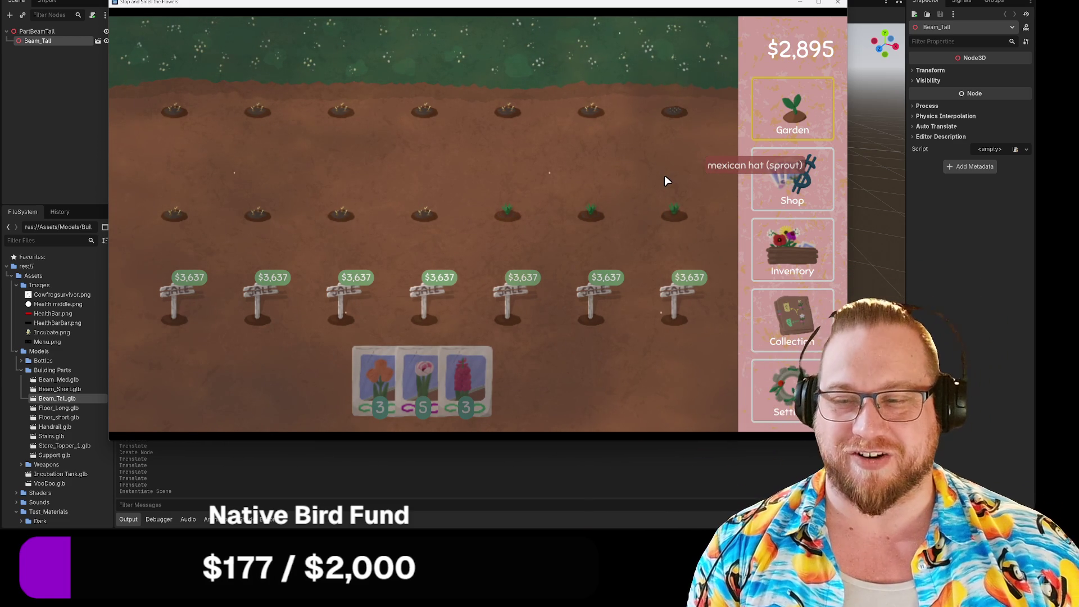
{"action": "left_click", "coordinate": [810, 182]}
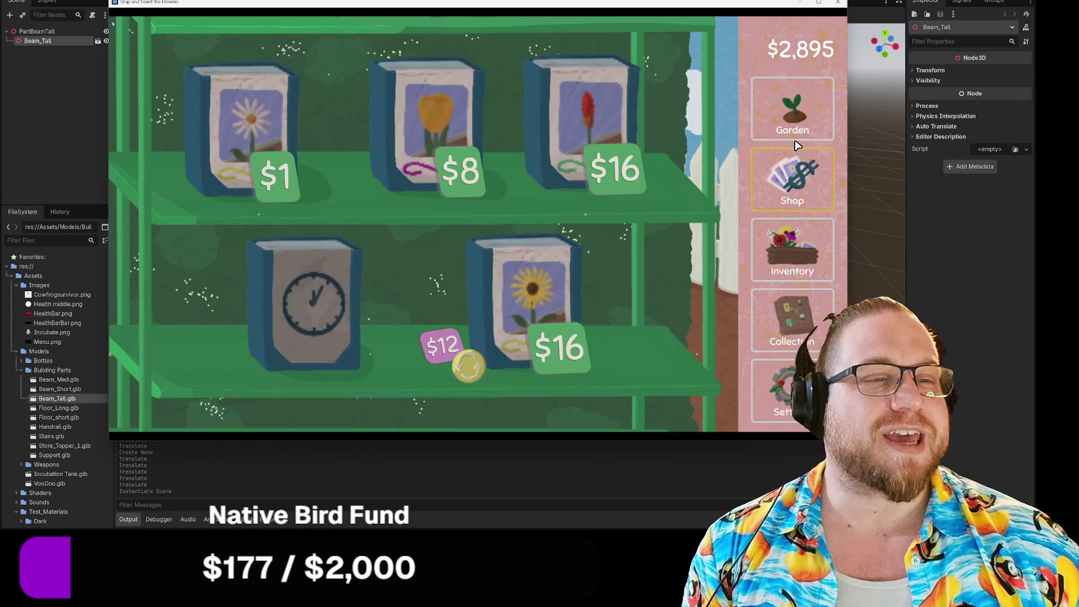
{"action": "left_click", "coordinate": [812, 102]}
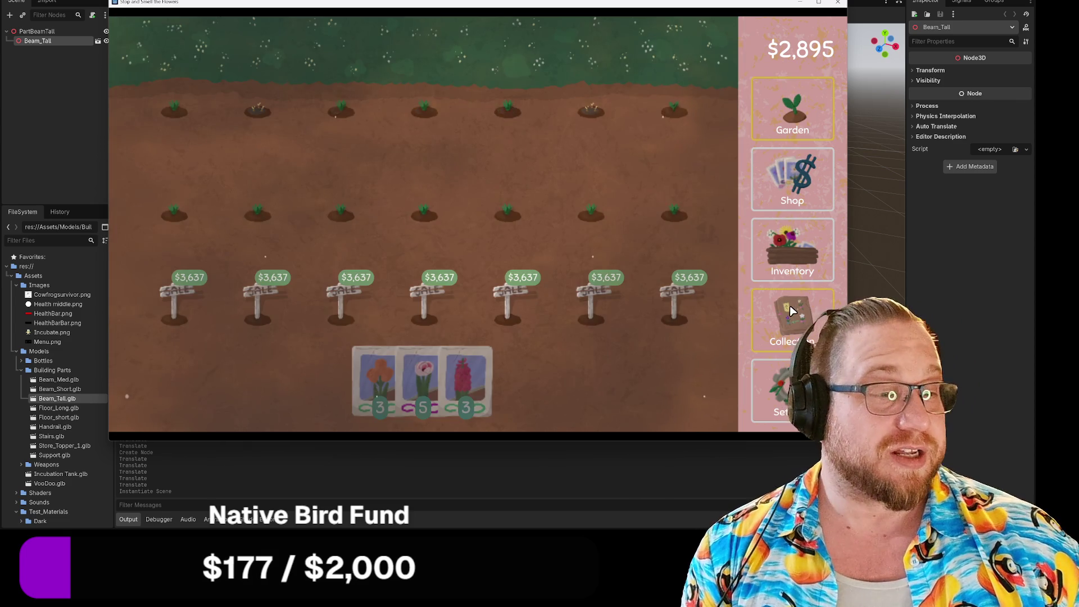
{"action": "left_click", "coordinate": [790, 306]}
{"action": "scroll", "coordinate": [322, 297], "scroll_direction": "down", "scroll_amount": 3}
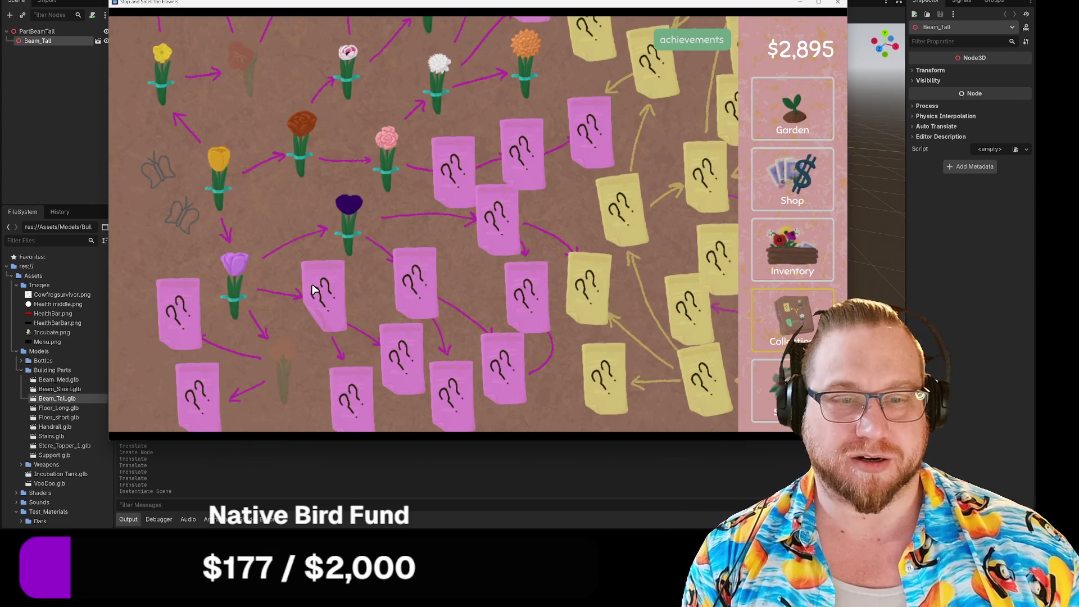
{"action": "scroll", "coordinate": [343, 291], "scroll_direction": "up", "scroll_amount": 10}
{"action": "scroll", "coordinate": [458, 281], "scroll_direction": "up", "scroll_amount": 10}
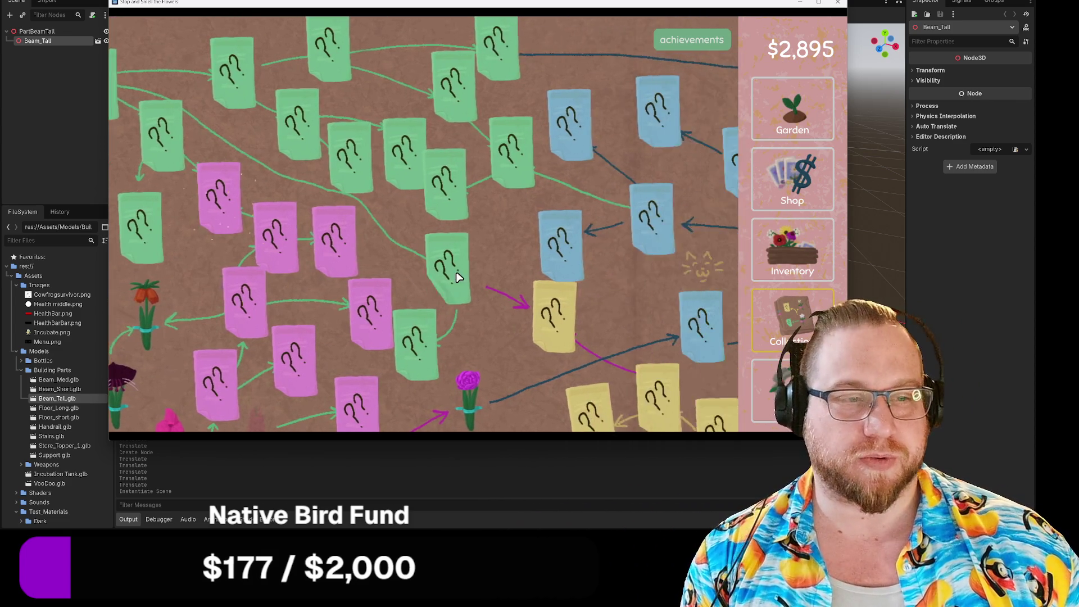
{"action": "scroll", "coordinate": [457, 275], "scroll_direction": "up", "scroll_amount": 10}
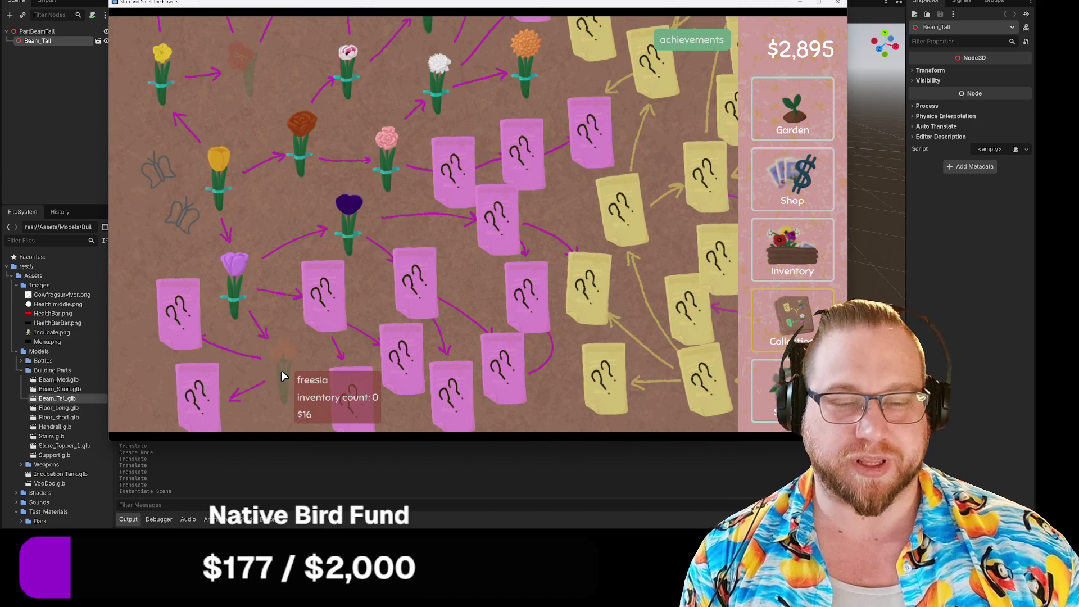
{"action": "left_click", "coordinate": [809, 231]}
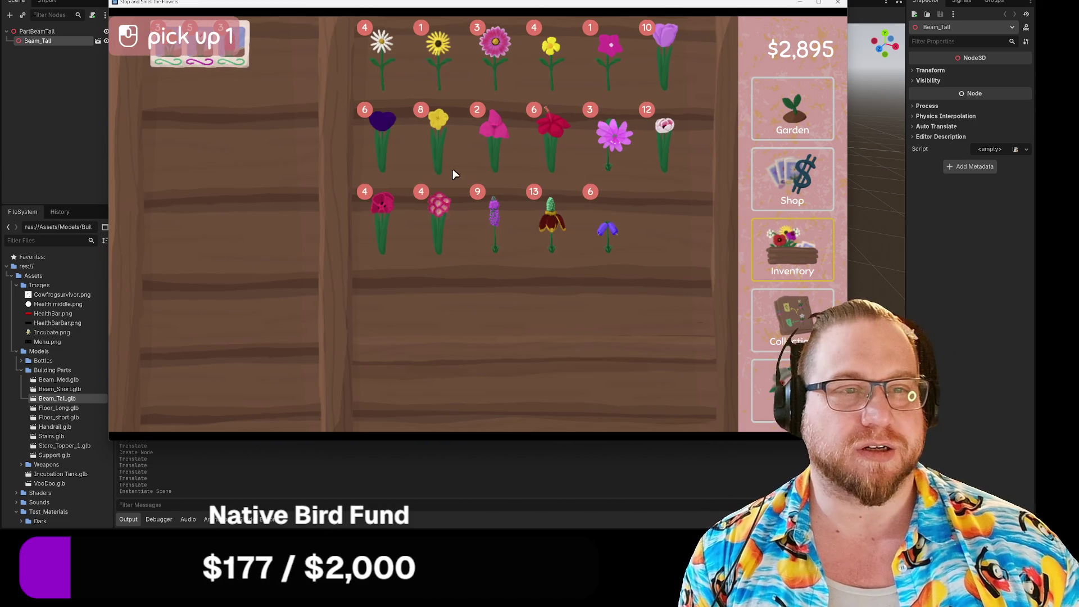
{"action": "left_click", "coordinate": [804, 88]}
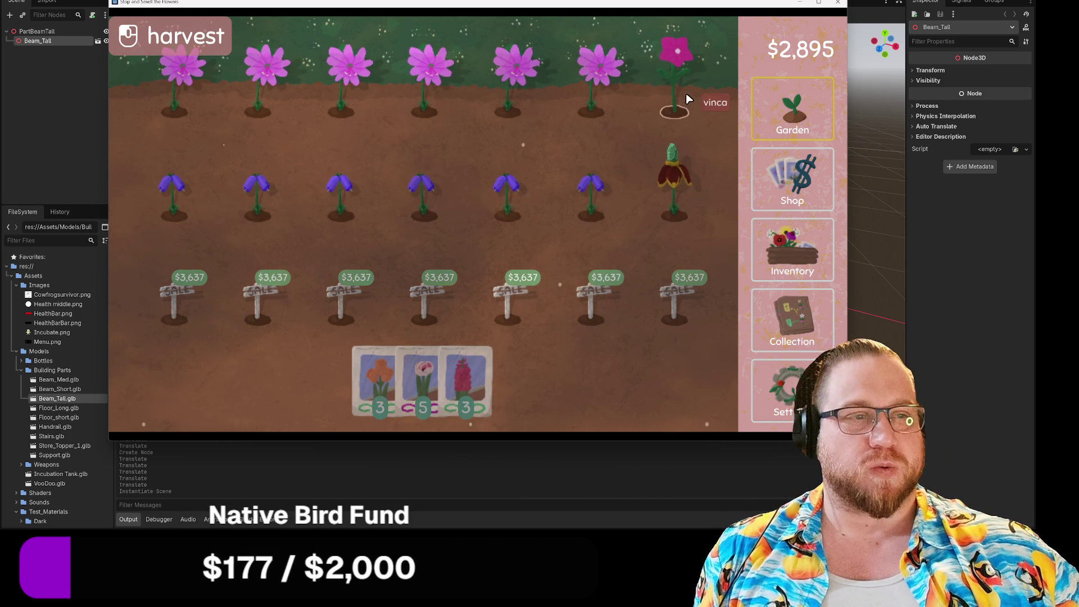
Harvest the grown flowers from the garden and convert a vinca into seeds
{"action": "mouse_move", "coordinate": [680, 76]}
{"action": "left_mouse_down"}
{"action": "mouse_move", "coordinate": [674, 100]}
{"action": "mouse_move", "coordinate": [732, 216]}
{"action": "mouse_move", "coordinate": [185, 202]}
{"action": "mouse_move", "coordinate": [201, 109]}
{"action": "mouse_move", "coordinate": [507, 93]}
{"action": "mouse_move", "coordinate": [732, 184]}
{"action": "left_mouse_up"}
{"action": "left_click", "coordinate": [795, 252]}
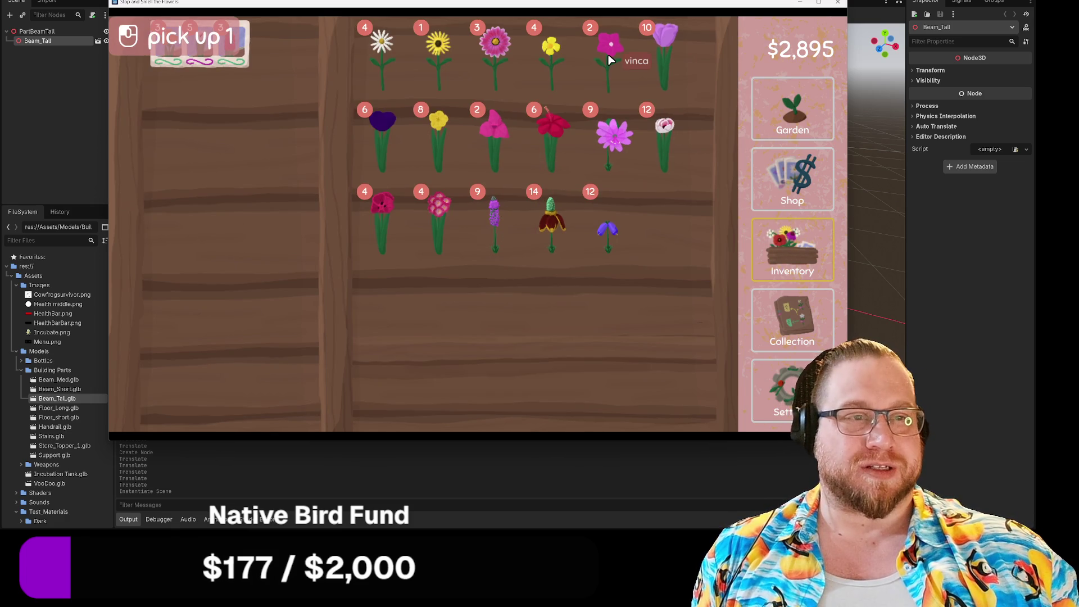
{"action": "left_click", "coordinate": [616, 70]}
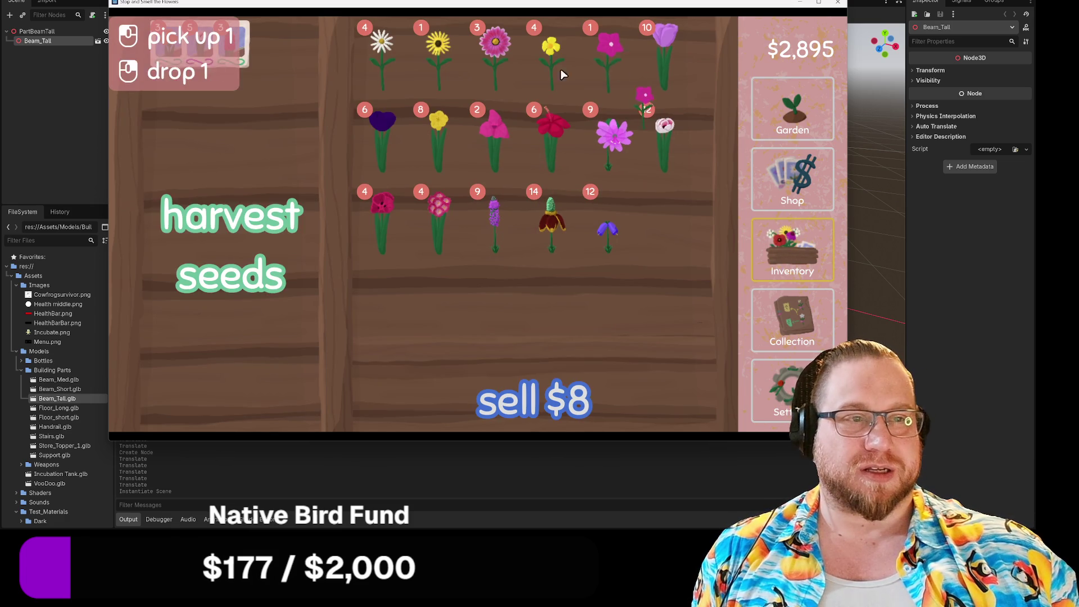
{"action": "left_click", "coordinate": [272, 127]}
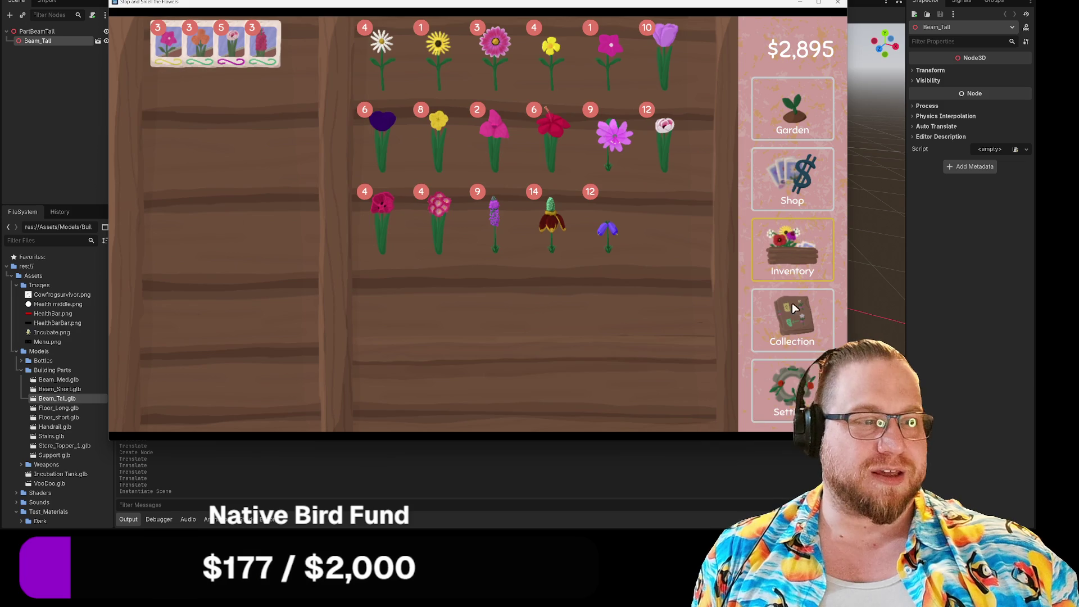
Scroll around the flower collection map, check the inventory, and return to the garden
{"action": "left_click", "coordinate": [793, 315]}
{"action": "scroll", "coordinate": [298, 241], "scroll_direction": "down", "scroll_amount": 5}
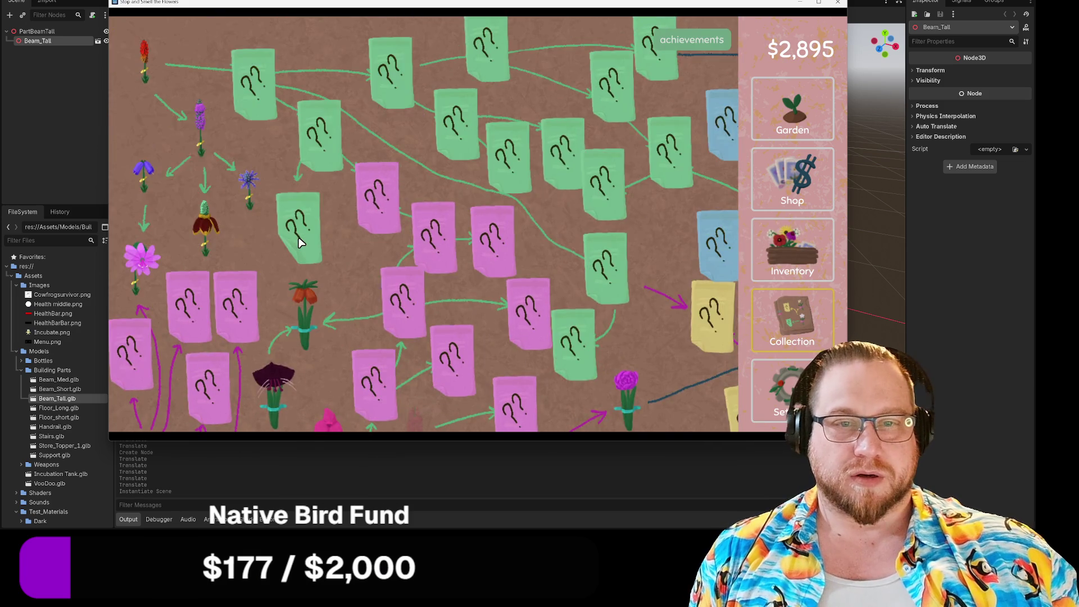
{"action": "scroll", "coordinate": [497, 220], "scroll_direction": "right", "scroll_amount": 5}
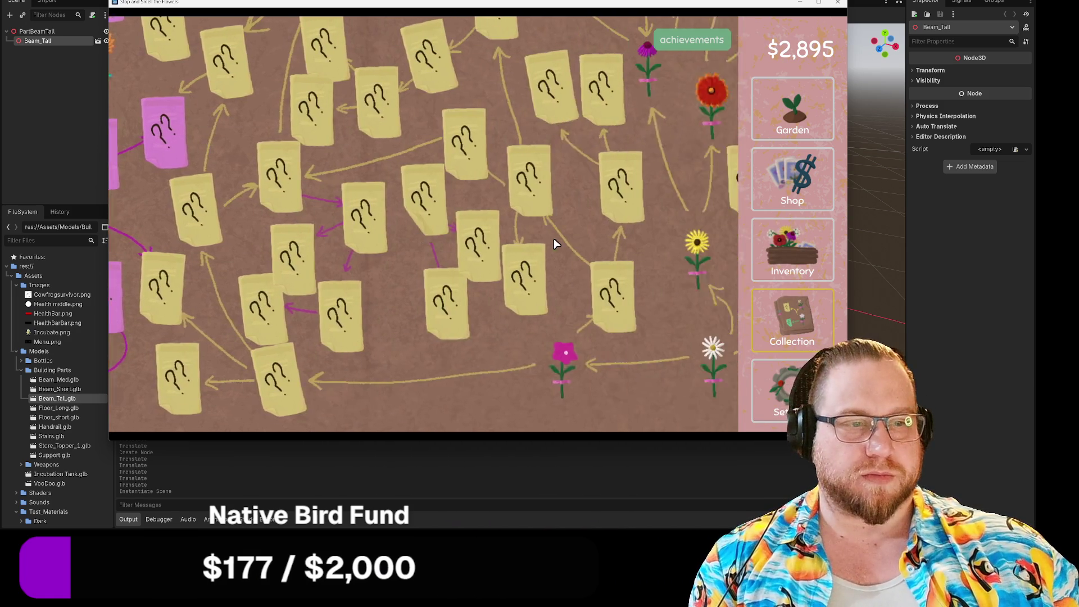
{"action": "scroll", "coordinate": [538, 251], "scroll_direction": "up", "scroll_amount": 5}
{"action": "scroll", "coordinate": [521, 228], "scroll_direction": "left", "scroll_amount": 5}
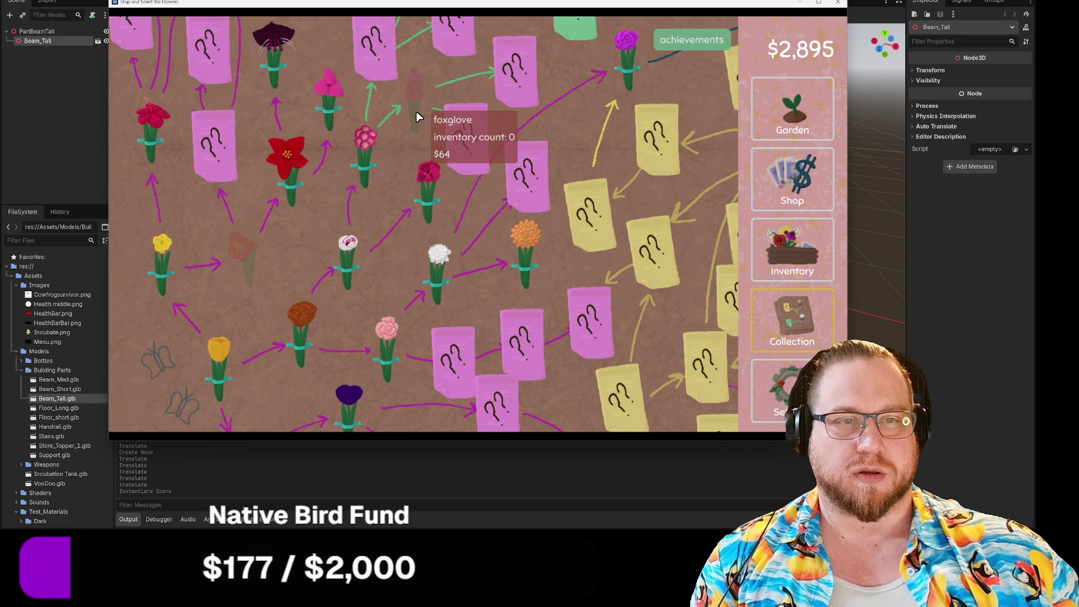
{"action": "scroll", "coordinate": [440, 141], "scroll_direction": "down", "scroll_amount": 5}
{"action": "left_click", "coordinate": [790, 240]}
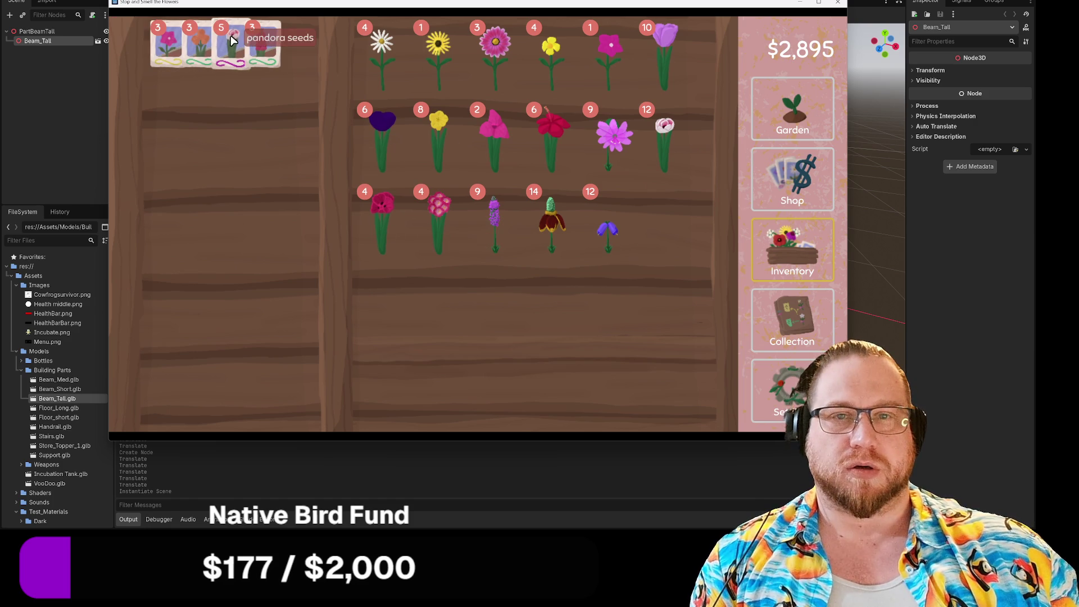
{"action": "left_click", "coordinate": [769, 98]}
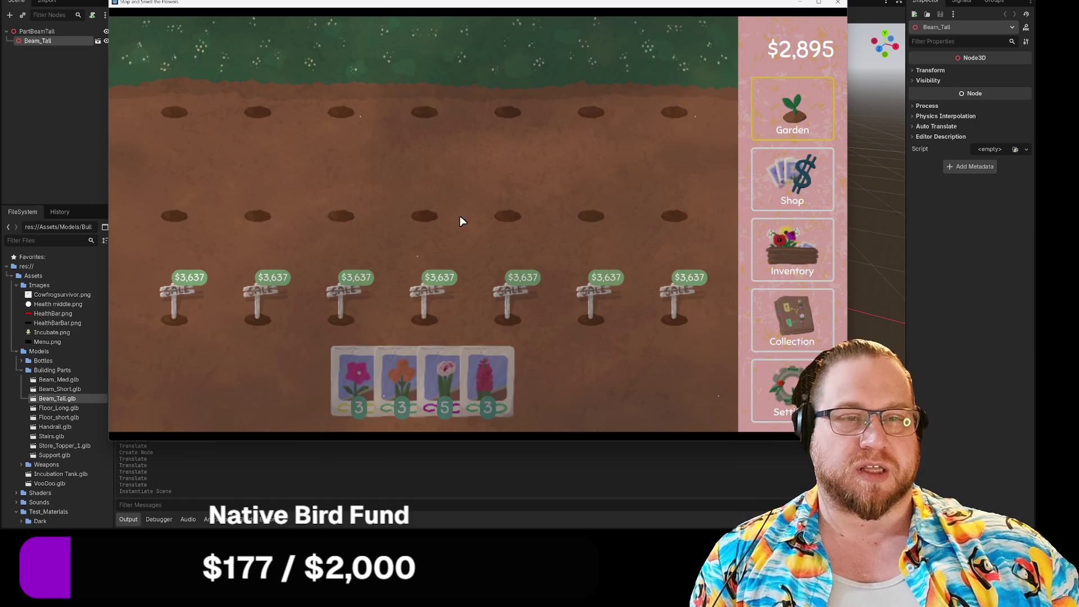
Plant hyacinth and orange seeds in the top-row holes and pink seeds along the second row
{"action": "mouse_move", "coordinate": [494, 379]}
{"action": "left_mouse_down"}
{"action": "mouse_move", "coordinate": [181, 116]}
{"action": "mouse_move", "coordinate": [340, 113]}
{"action": "left_mouse_up"}
{"action": "mouse_move", "coordinate": [352, 383]}
{"action": "left_mouse_down"}
{"action": "mouse_move", "coordinate": [197, 288]}
{"action": "mouse_move", "coordinate": [181, 211]}
{"action": "mouse_move", "coordinate": [349, 216]}
{"action": "left_mouse_up"}
{"action": "mouse_move", "coordinate": [389, 375]}
{"action": "left_mouse_down"}
{"action": "mouse_move", "coordinate": [451, 255]}
{"action": "mouse_move", "coordinate": [451, 117]}
{"action": "mouse_move", "coordinate": [508, 111]}
{"action": "left_mouse_up"}
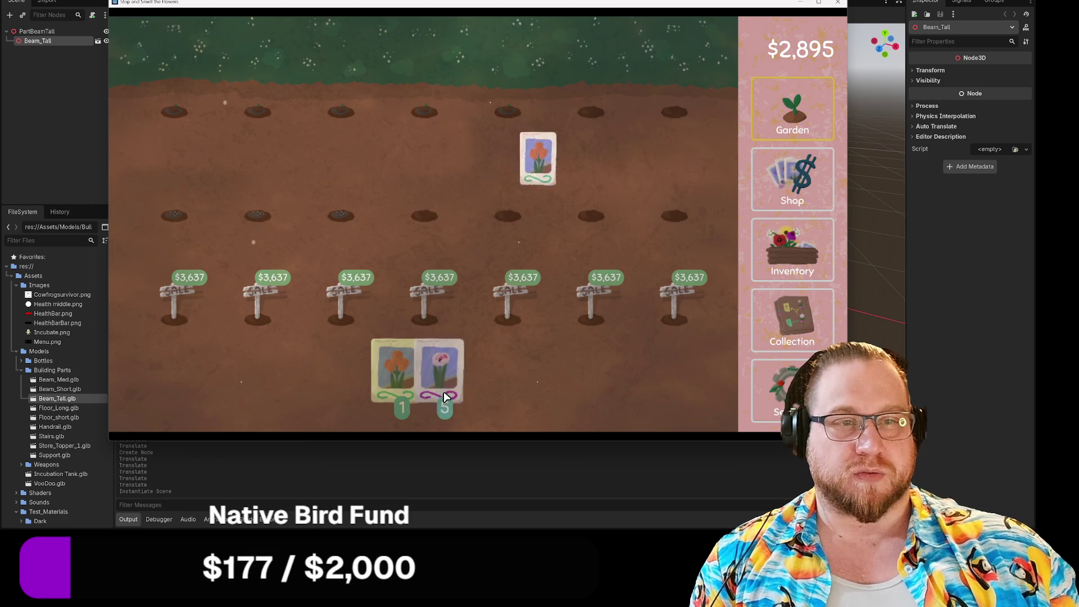
{"action": "mouse_move", "coordinate": [444, 388]}
{"action": "left_mouse_down"}
{"action": "mouse_move", "coordinate": [400, 225]}
{"action": "mouse_move", "coordinate": [591, 216]}
{"action": "mouse_move", "coordinate": [673, 134]}
{"action": "mouse_move", "coordinate": [677, 108]}
{"action": "mouse_move", "coordinate": [458, 414]}
{"action": "mouse_move", "coordinate": [598, 112]}
{"action": "left_mouse_up"}
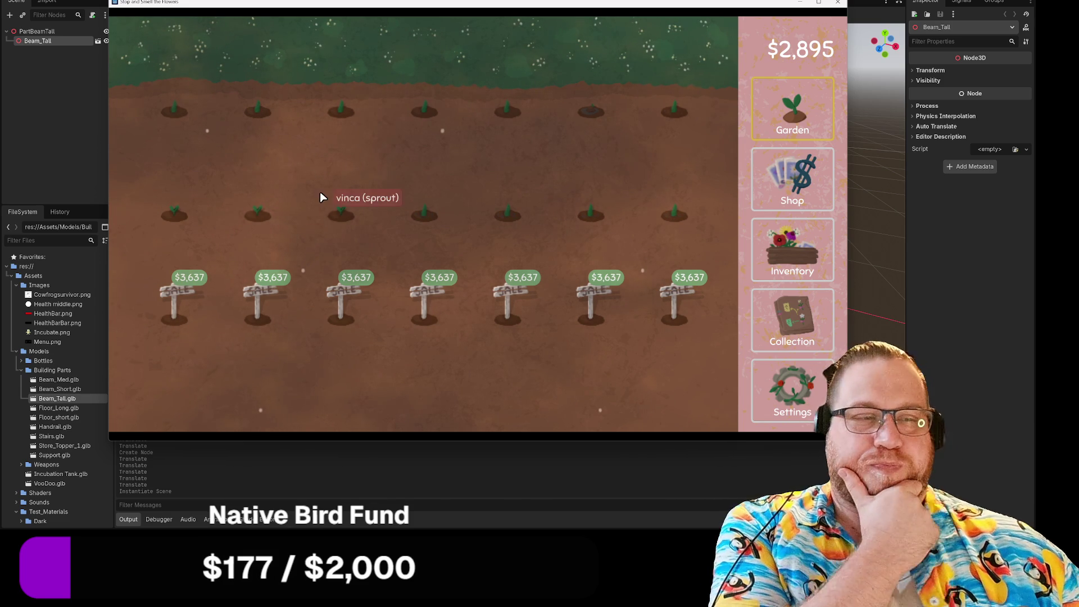
Check the collection map, then drop all eight four o'clock flowers on Harvest Seeds for 24 seeds
{"action": "left_click", "coordinate": [792, 318]}
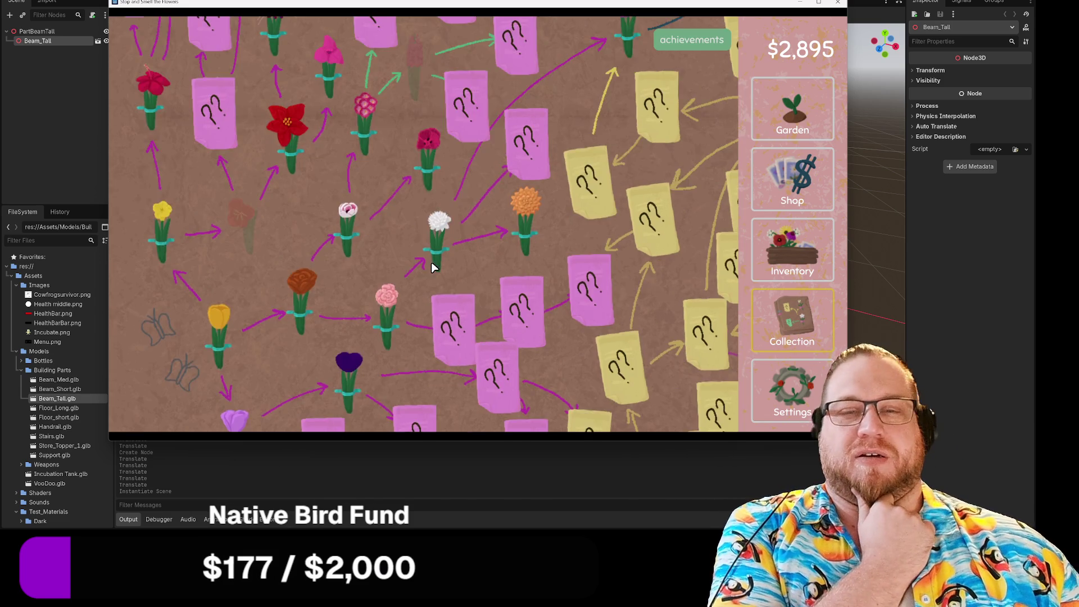
{"action": "scroll", "coordinate": [393, 253], "scroll_direction": "up", "scroll_amount": 2}
{"action": "scroll", "coordinate": [292, 197], "scroll_direction": "down", "scroll_amount": 2}
{"action": "mouse_move", "coordinate": [239, 231]}
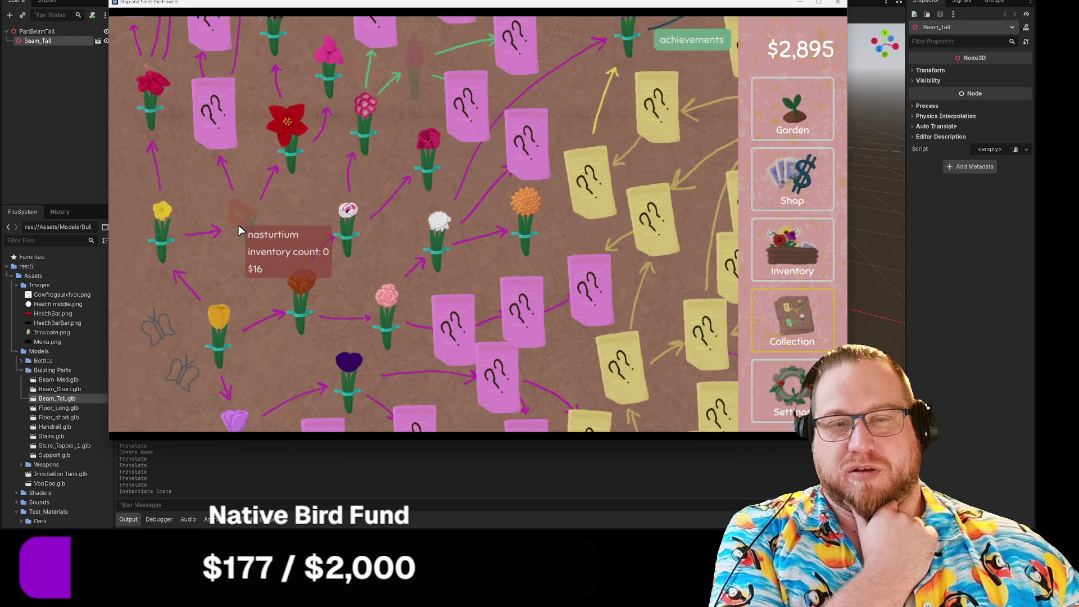
{"action": "left_click", "coordinate": [793, 248]}
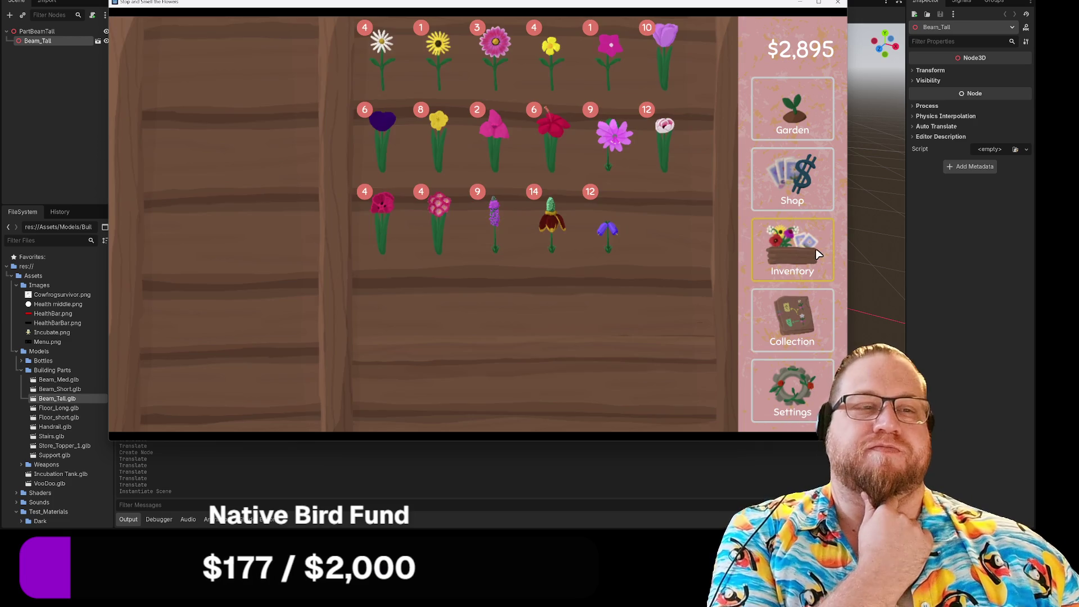
{"action": "left_click", "coordinate": [809, 298]}
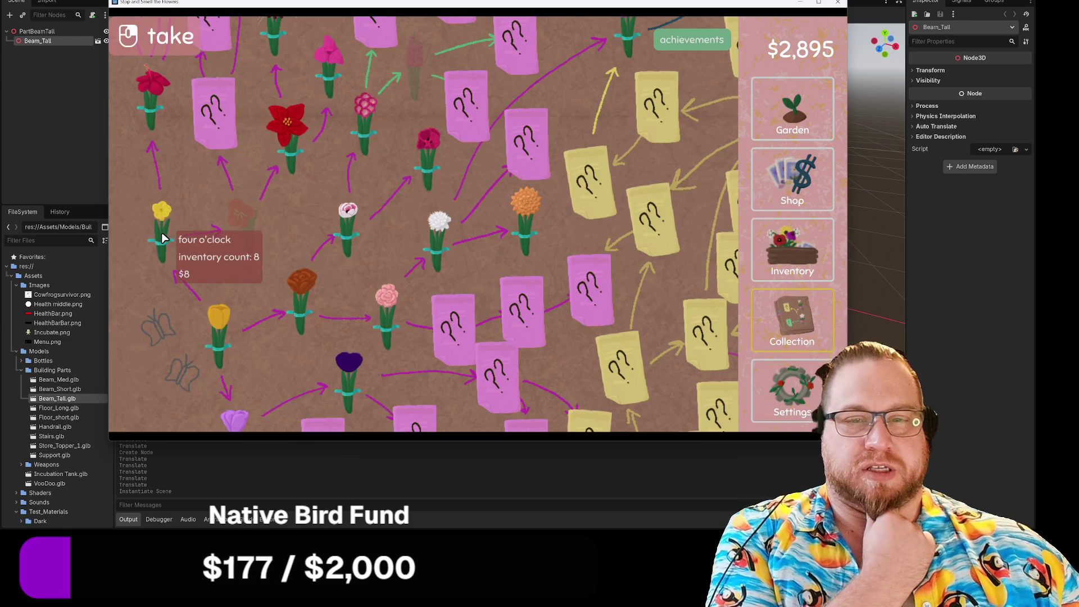
{"action": "left_click", "coordinate": [793, 247]}
{"action": "mouse_move", "coordinate": [427, 140]}
{"action": "left_mouse_down"}
{"action": "mouse_move", "coordinate": [216, 101]}
{"action": "mouse_move", "coordinate": [428, 129]}
{"action": "mouse_move", "coordinate": [228, 84]}
{"action": "left_mouse_up"}
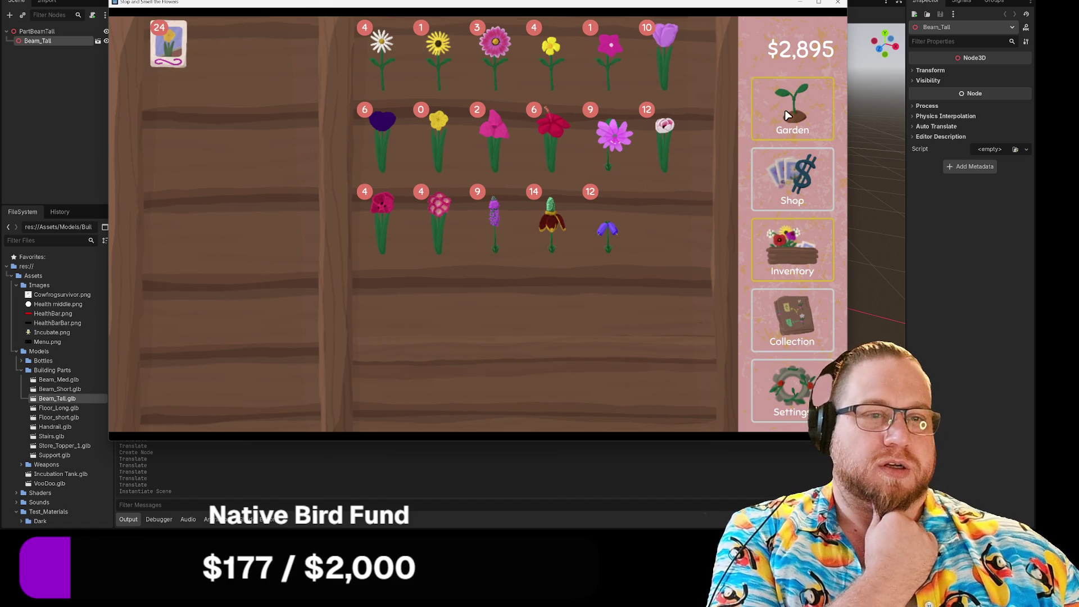
Return to the garden and wait for the sprouts to bloom into pink flowers and a freesia
{"action": "left_click", "coordinate": [769, 115]}
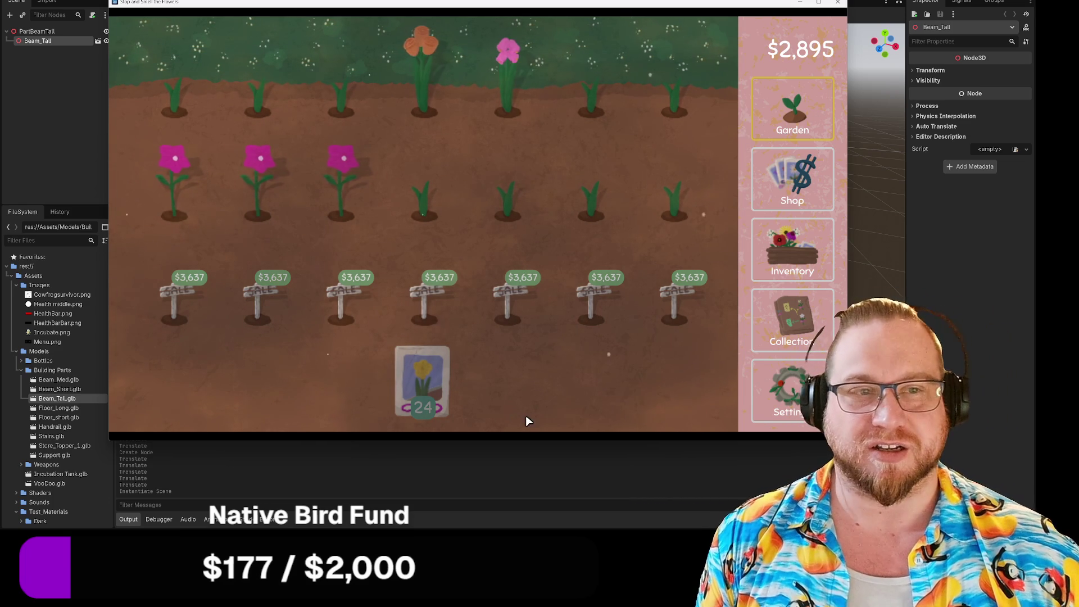
{"action": "mouse_move", "coordinate": [423, 111]}
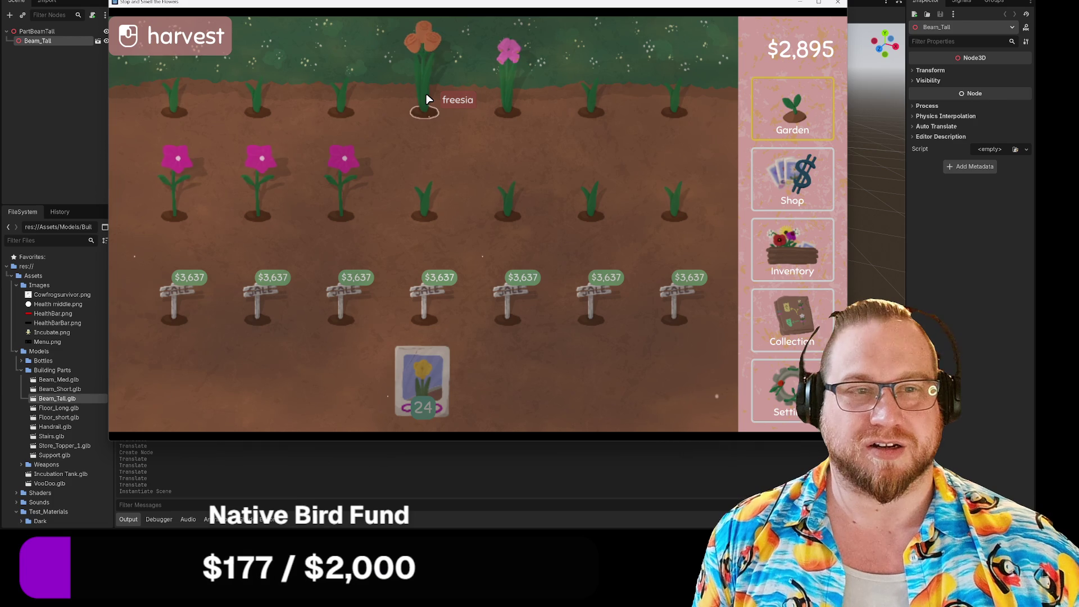
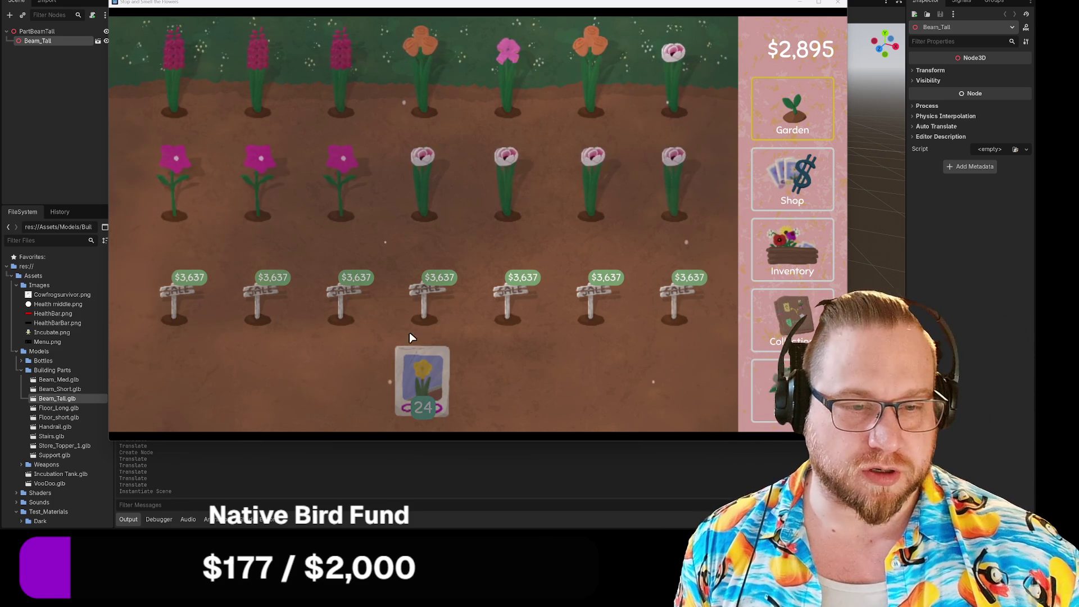
Sweep a held seed across the left and right garden flowers, then turn the last canterbury bell into seeds
{"action": "left_click", "coordinate": [422, 379]}
{"action": "mouse_move", "coordinate": [281, 246]}
{"action": "left_mouse_down"}
{"action": "mouse_move", "coordinate": [194, 213]}
{"action": "mouse_move", "coordinate": [192, 148]}
{"action": "mouse_move", "coordinate": [241, 180]}
{"action": "mouse_move", "coordinate": [349, 213]}
{"action": "mouse_move", "coordinate": [360, 135]}
{"action": "mouse_move", "coordinate": [427, 169]}
{"action": "mouse_move", "coordinate": [509, 89]}
{"action": "mouse_move", "coordinate": [595, 213]}
{"action": "mouse_move", "coordinate": [668, 100]}
{"action": "mouse_move", "coordinate": [706, 323]}
{"action": "mouse_move", "coordinate": [784, 307]}
{"action": "left_mouse_up"}
{"action": "left_click", "coordinate": [789, 253]}
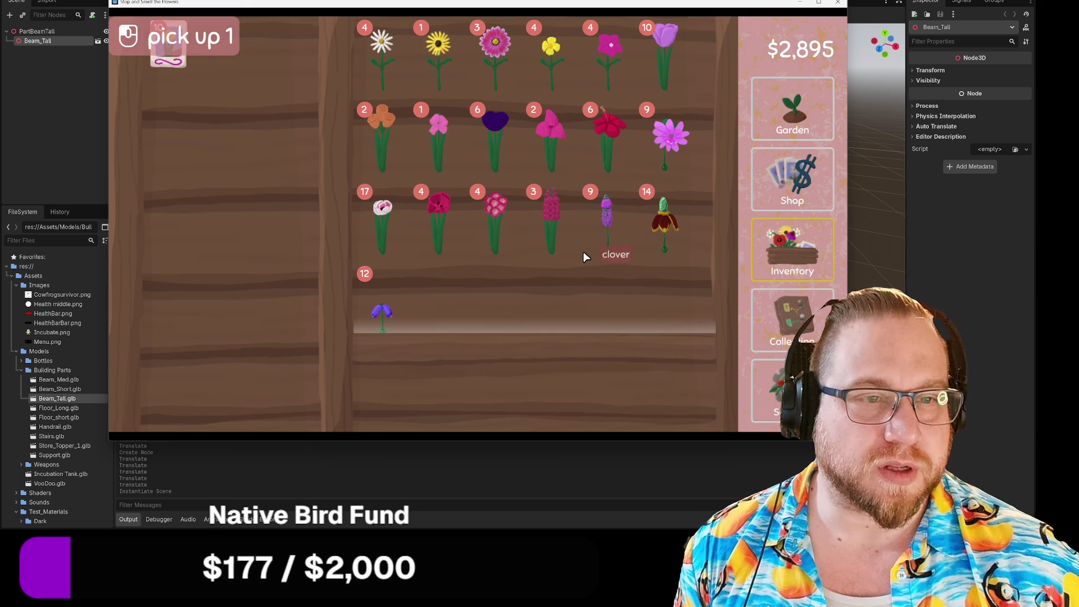
{"action": "left_click_drag", "start_coordinate": [439, 157], "coordinate": [203, 110]}
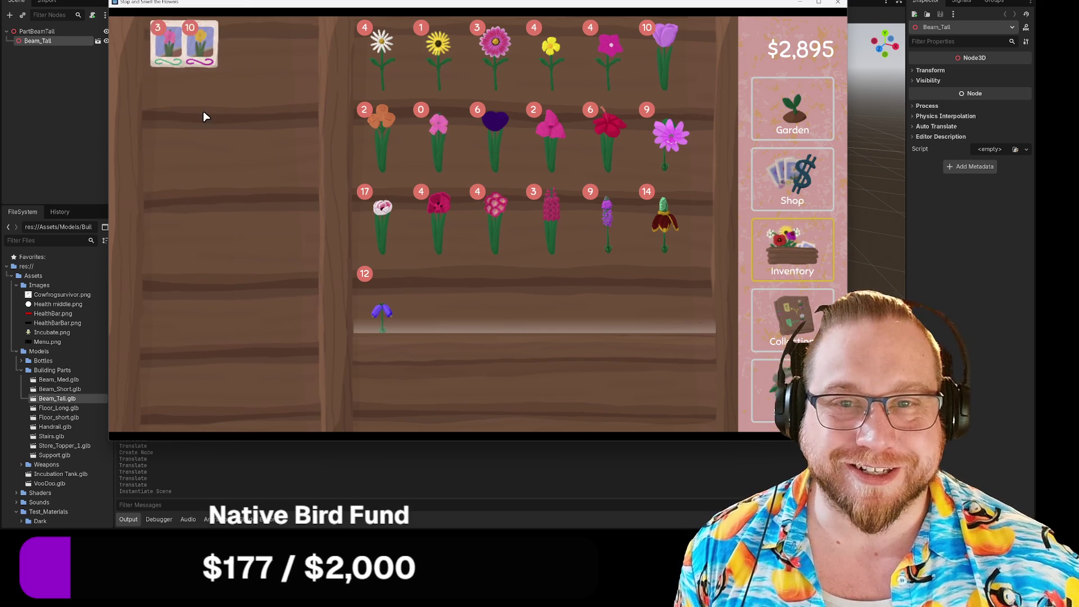
Cancel the quit prompt to stay in the game, then harvest the top-left flower
{"action": "left_click", "coordinate": [839, 2]}
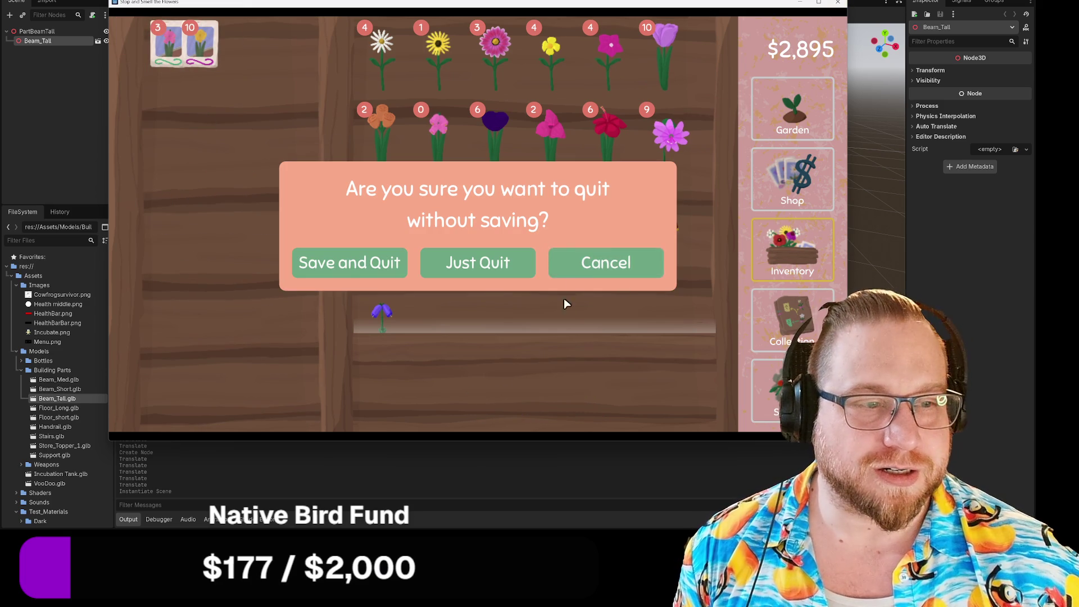
{"action": "left_click", "coordinate": [605, 266]}
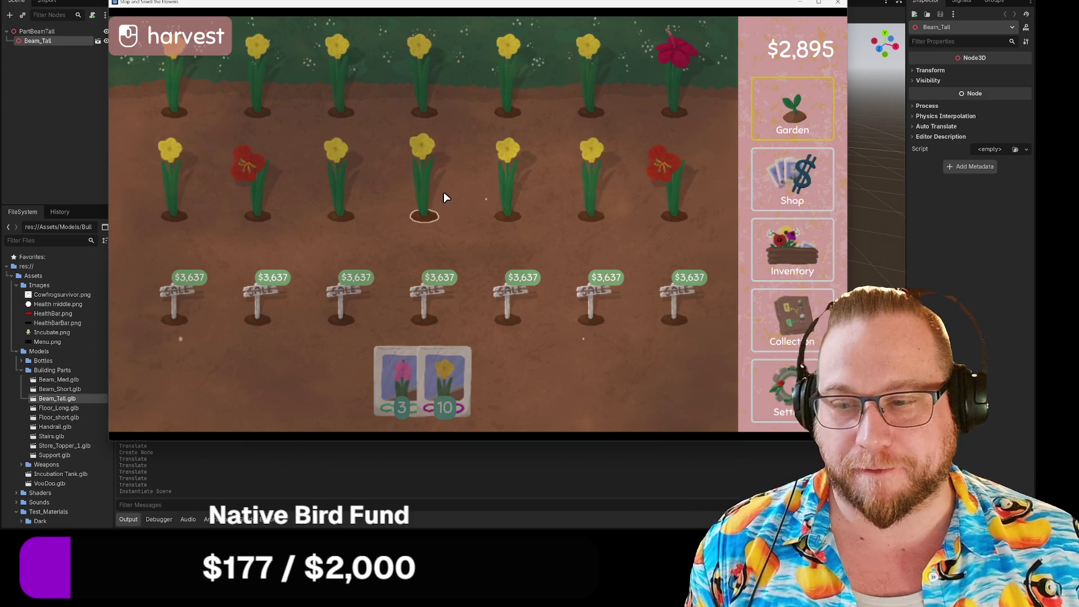
{"action": "left_click", "coordinate": [185, 96]}
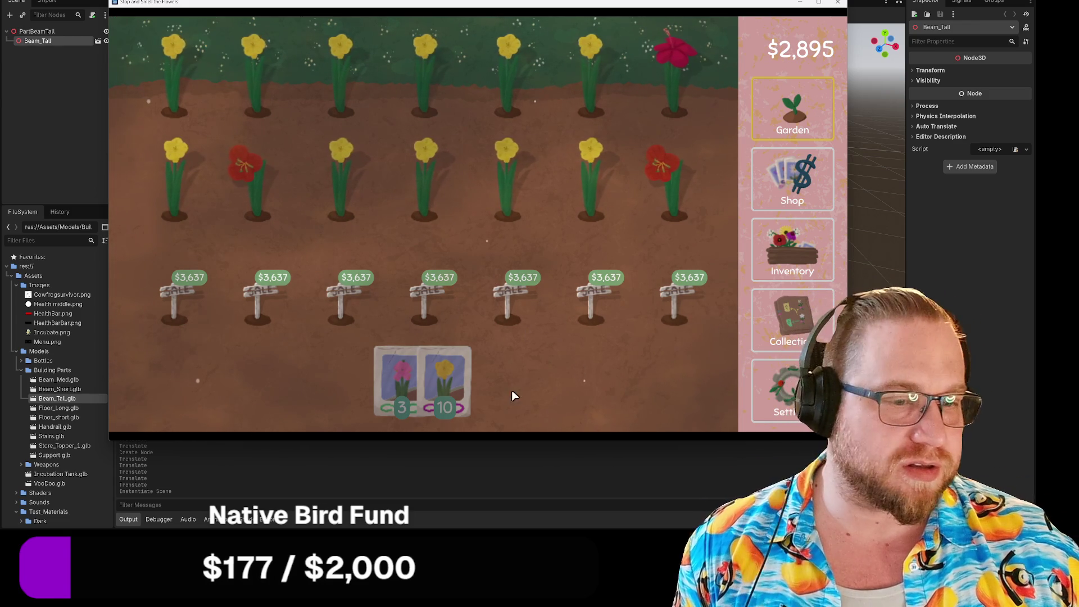
Harvest the flowers across the garden and turn the nasturtium into seeds in the inventory
{"action": "mouse_move", "coordinate": [444, 374]}
{"action": "left_mouse_down"}
{"action": "mouse_move", "coordinate": [707, 201]}
{"action": "mouse_move", "coordinate": [622, 210]}
{"action": "mouse_move", "coordinate": [412, 198]}
{"action": "mouse_move", "coordinate": [230, 211]}
{"action": "mouse_move", "coordinate": [177, 116]}
{"action": "mouse_move", "coordinate": [560, 105]}
{"action": "mouse_move", "coordinate": [621, 176]}
{"action": "mouse_move", "coordinate": [422, 366]}
{"action": "mouse_move", "coordinate": [428, 119]}
{"action": "mouse_move", "coordinate": [601, 110]}
{"action": "mouse_move", "coordinate": [814, 130]}
{"action": "left_mouse_up"}
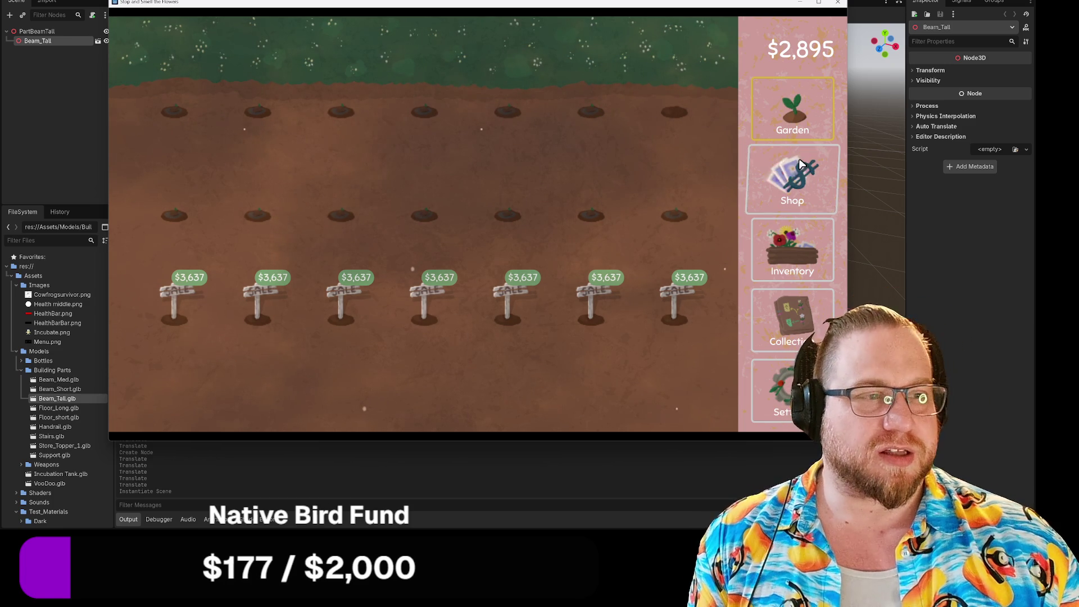
{"action": "left_click", "coordinate": [797, 250]}
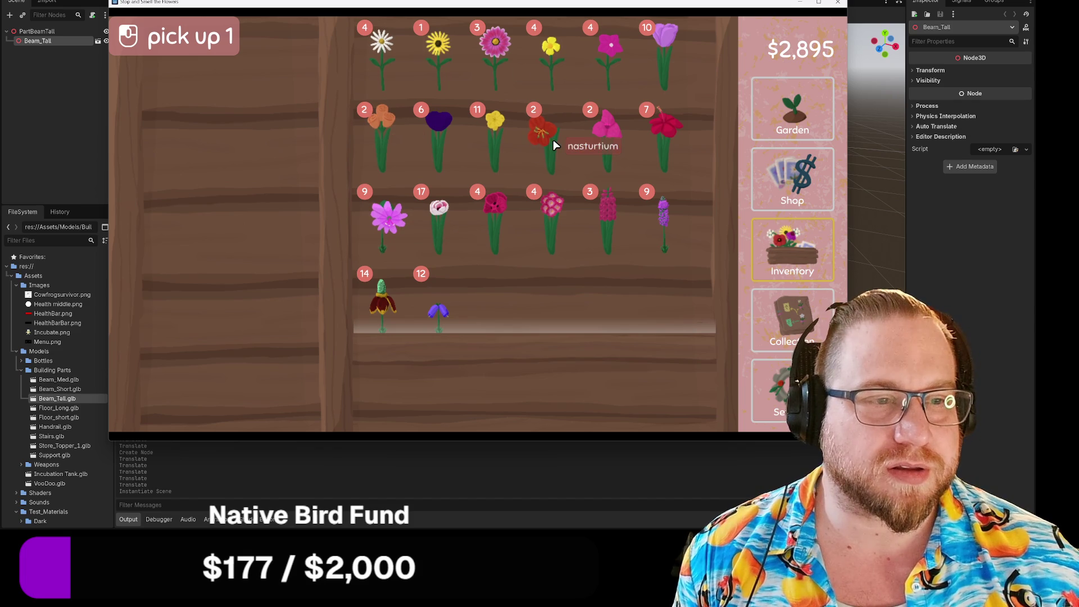
{"action": "left_click", "coordinate": [792, 317]}
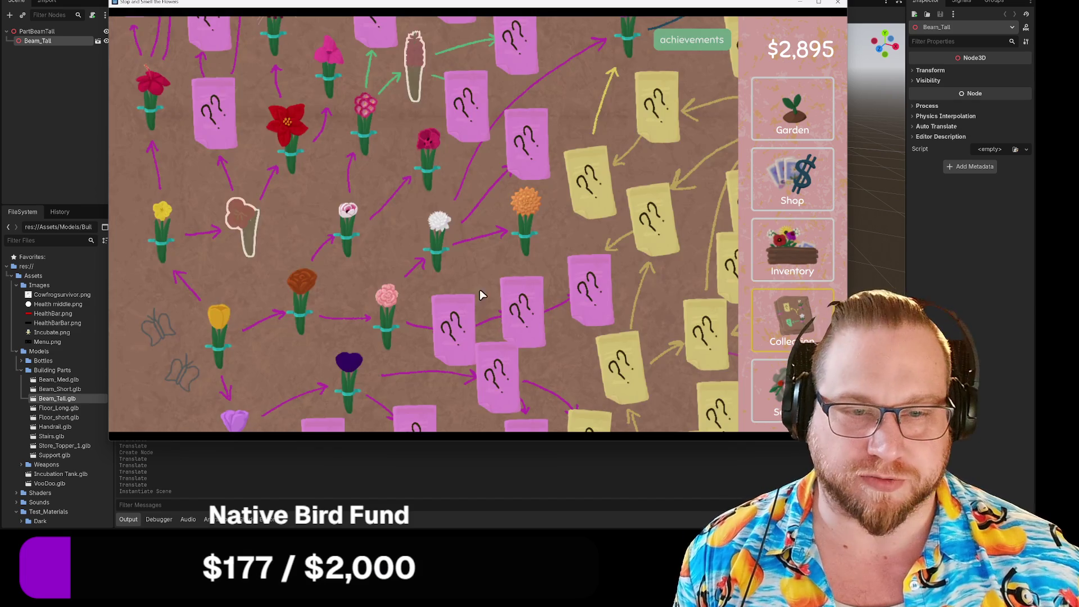
{"action": "left_click", "coordinate": [793, 241]}
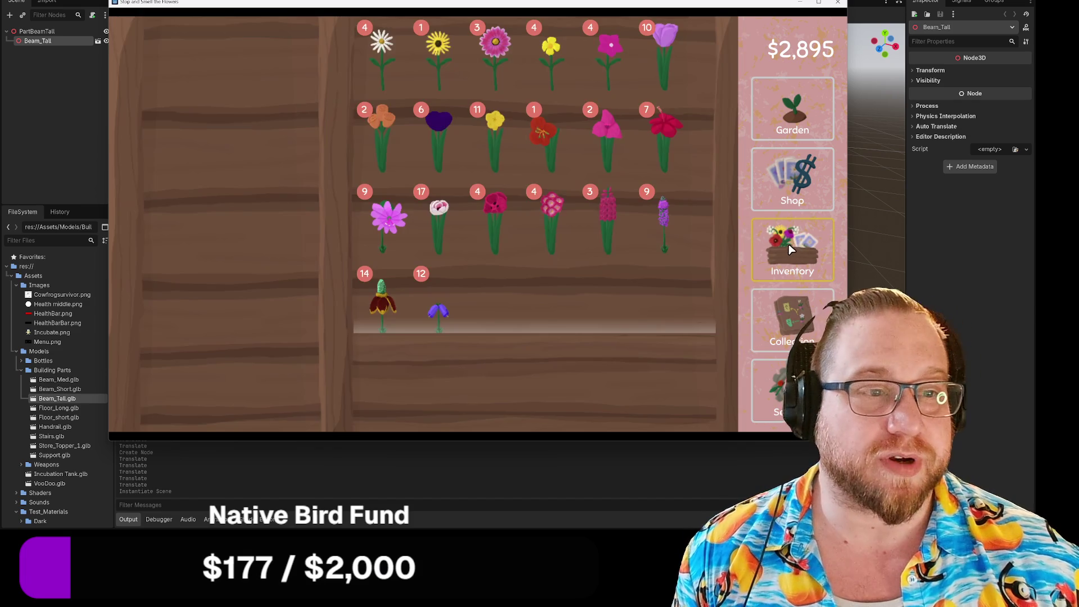
{"action": "left_click_drag", "start_coordinate": [555, 146], "coordinate": [267, 141]}
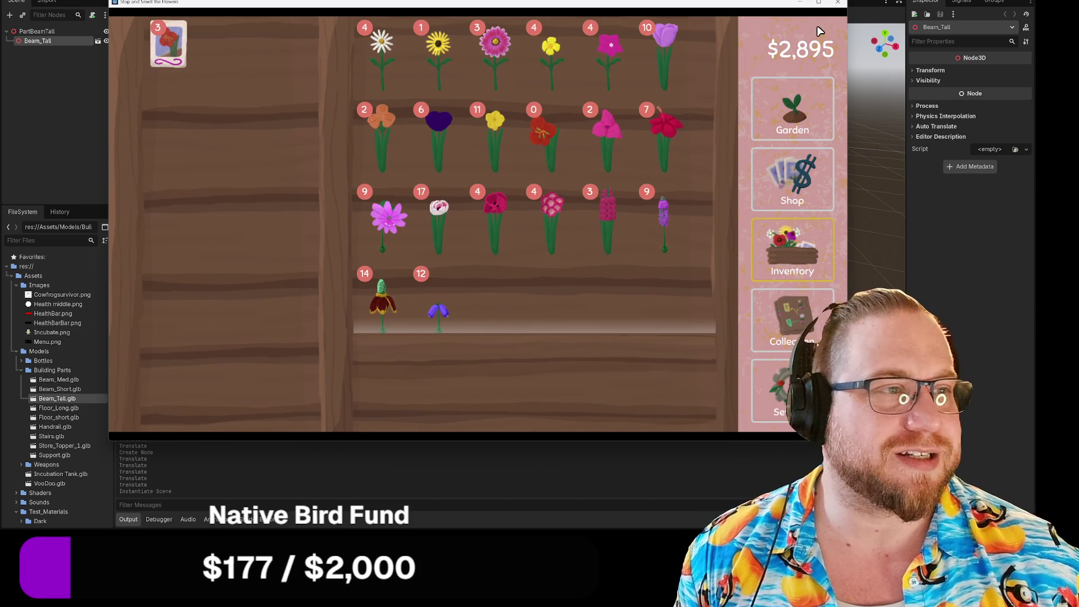
Cancel the quit prompt, return to the garden and plant a nasturtium seed
{"action": "left_click", "coordinate": [836, 3]}
{"action": "left_click", "coordinate": [605, 261]}
{"action": "left_click", "coordinate": [792, 115]}
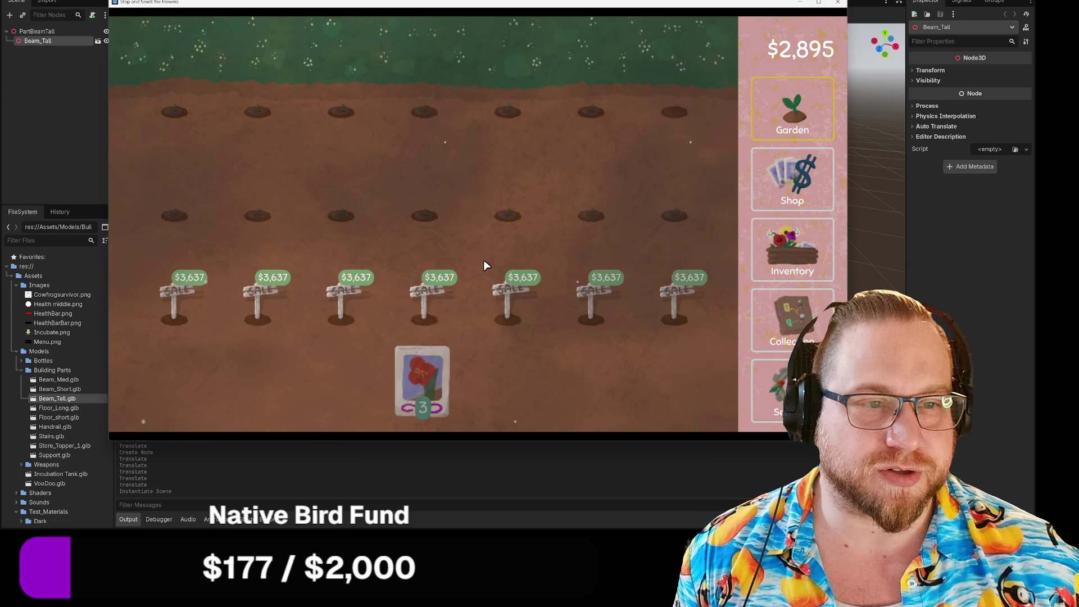
{"action": "mouse_move", "coordinate": [396, 403]}
{"action": "left_mouse_down"}
{"action": "mouse_move", "coordinate": [558, 323]}
{"action": "mouse_move", "coordinate": [721, 124]}
{"action": "mouse_move", "coordinate": [803, 109]}
{"action": "left_mouse_up"}
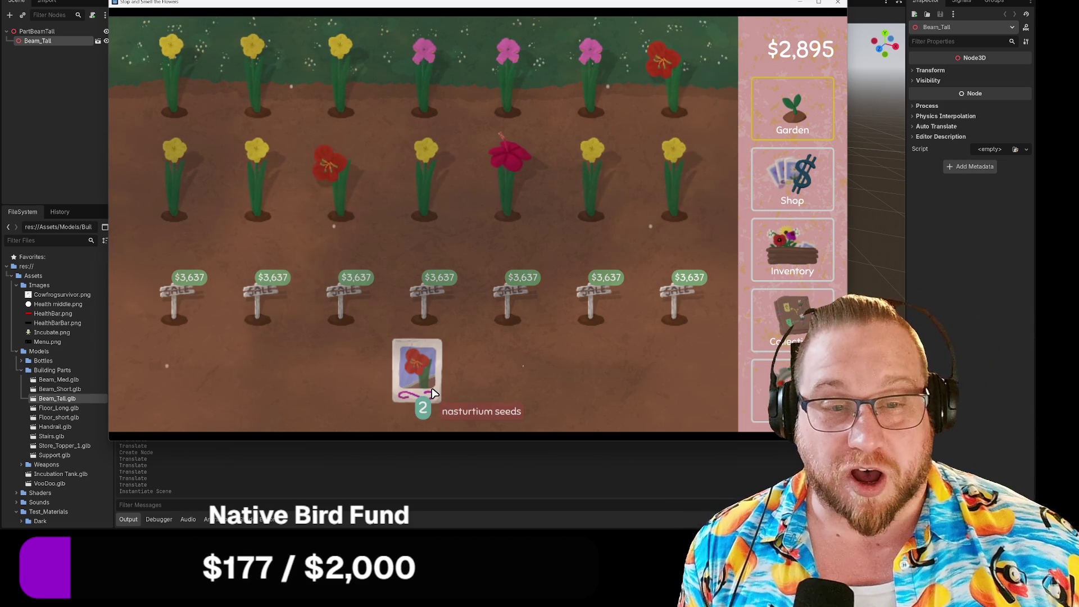
Harvest the top-left yellow flower once the garden has regrown
{"action": "left_click", "coordinate": [206, 91]}
Harvest the first yellow flower in row two and turn a foxglove into seeds
{"action": "left_click", "coordinate": [179, 180]}
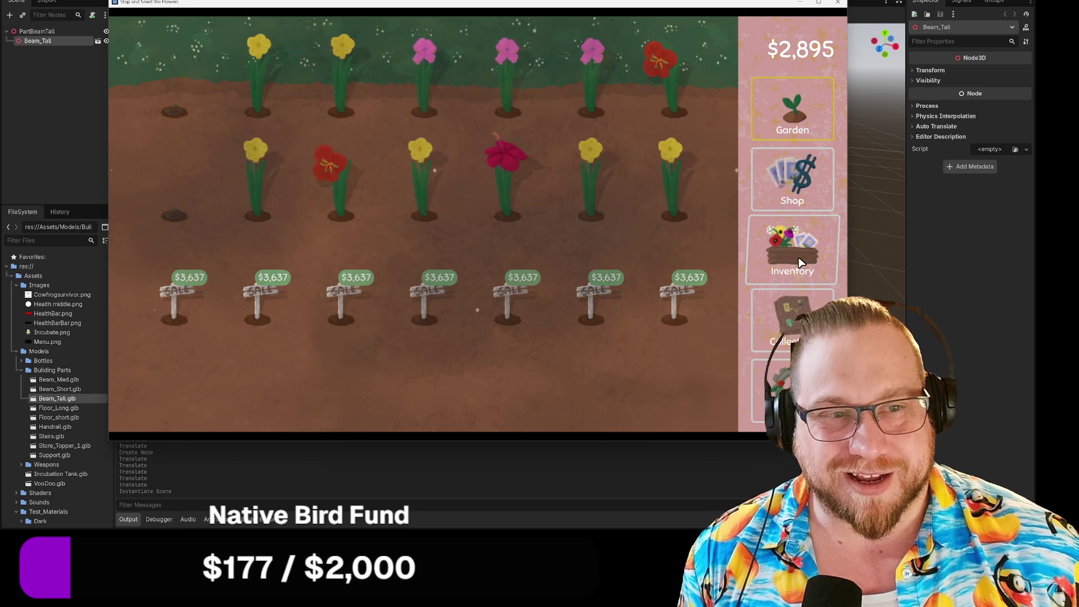
{"action": "left_click", "coordinate": [795, 264]}
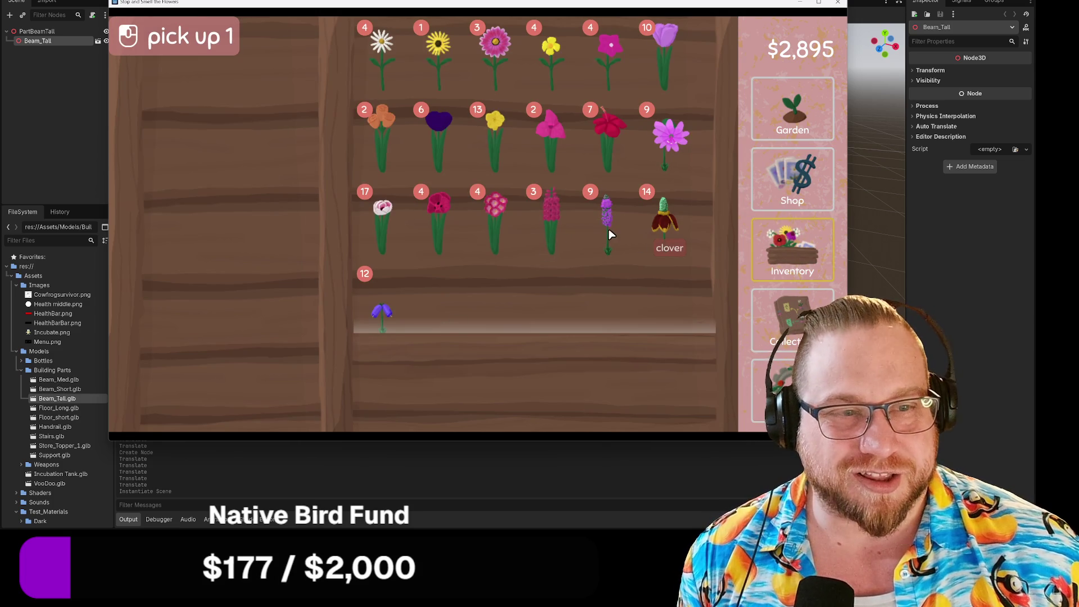
{"action": "left_click_drag", "start_coordinate": [552, 228], "coordinate": [264, 180]}
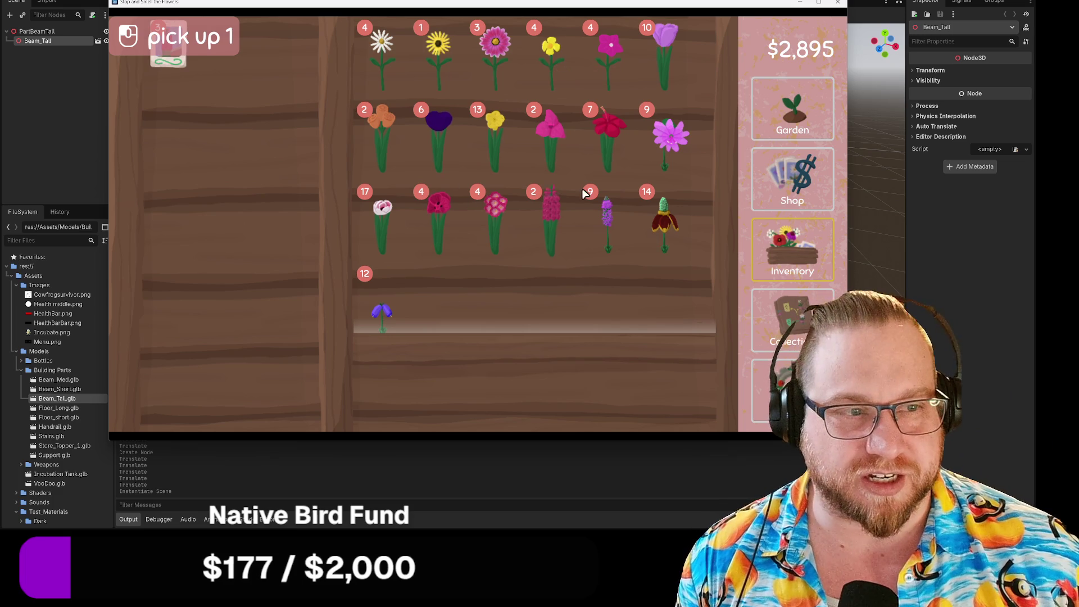
Turn three freesias and another foxglove into seeds, leaving 6 freesia and 6 foxglove seeds
{"action": "left_click", "coordinate": [386, 155]}
{"action": "left_click", "coordinate": [268, 110]}
{"action": "left_click", "coordinate": [379, 135]}
{"action": "left_click", "coordinate": [233, 114]}
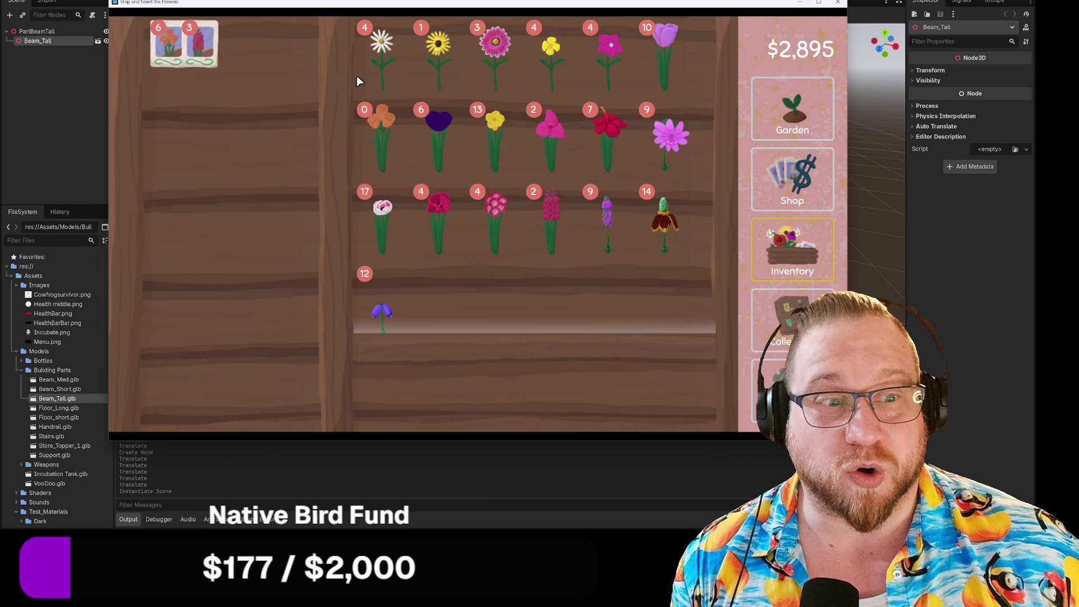
{"action": "left_click", "coordinate": [549, 230]}
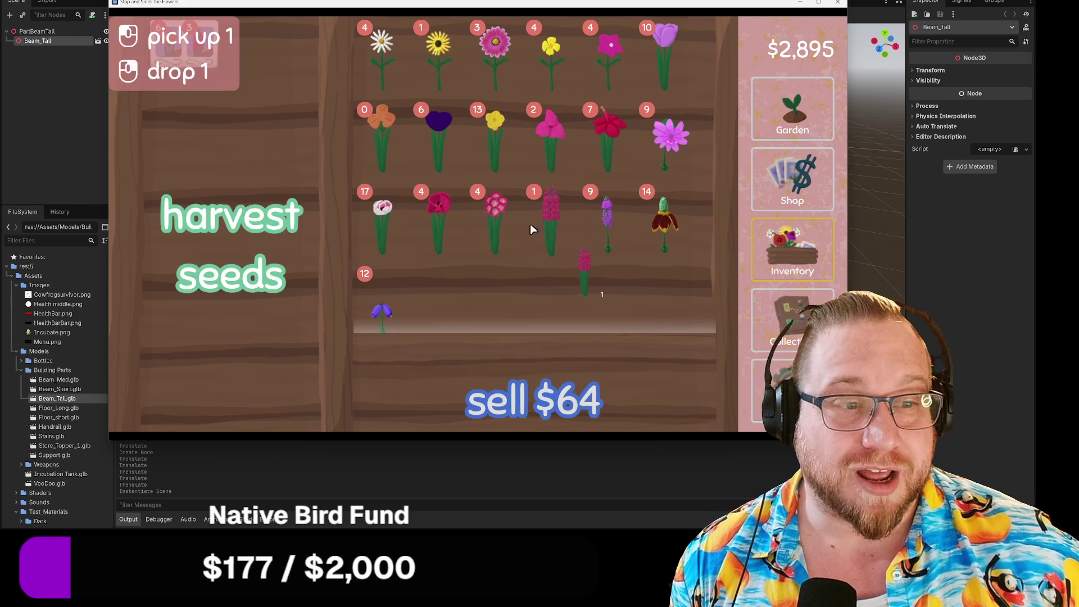
{"action": "left_click", "coordinate": [247, 111]}
{"action": "left_click", "coordinate": [802, 114]}
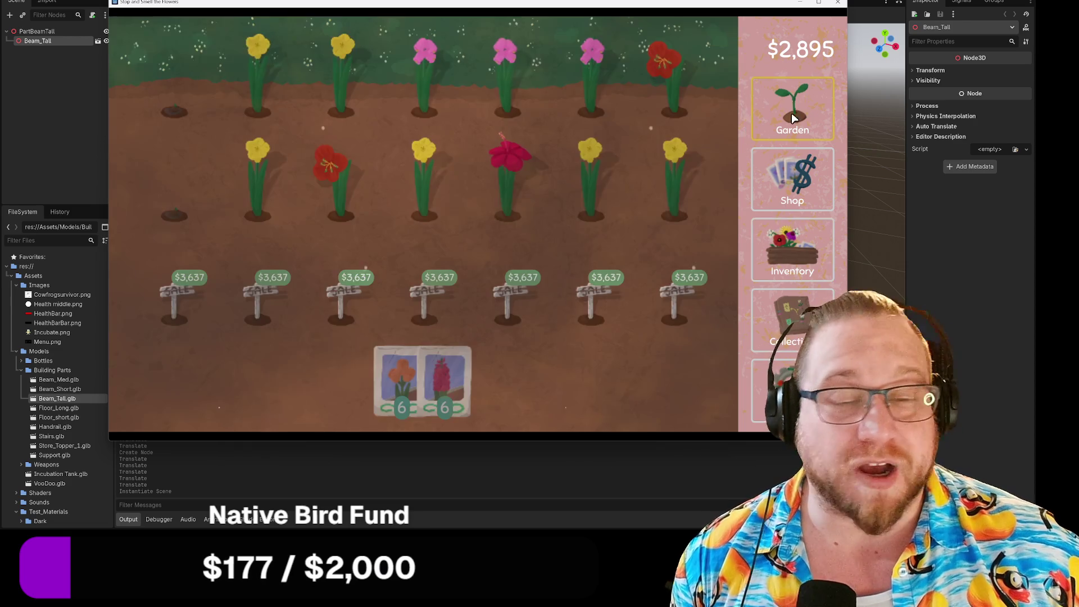